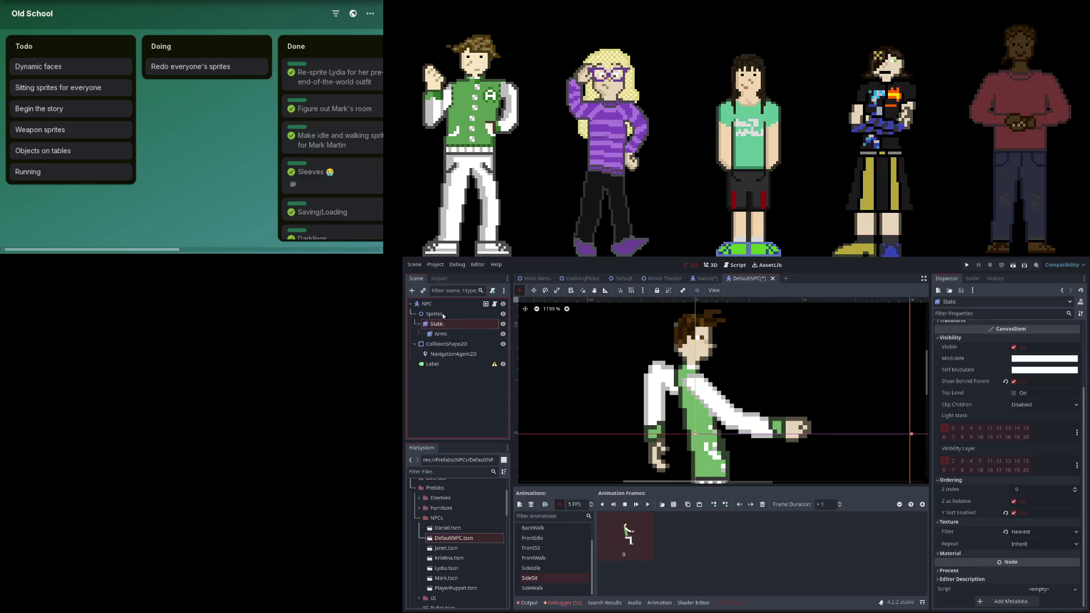
Step: On Daniel's root node, remove the stray empty Outfits element, then go back to DefaultNPC
scroll(979, 426, "down", 5)
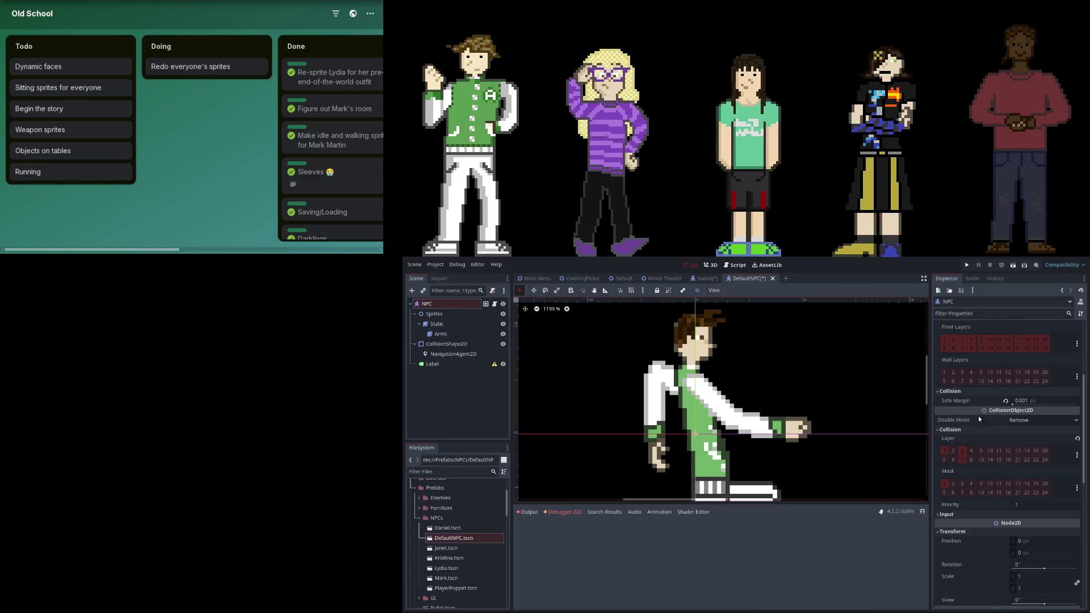
left_click(705, 278)
left_click(445, 334)
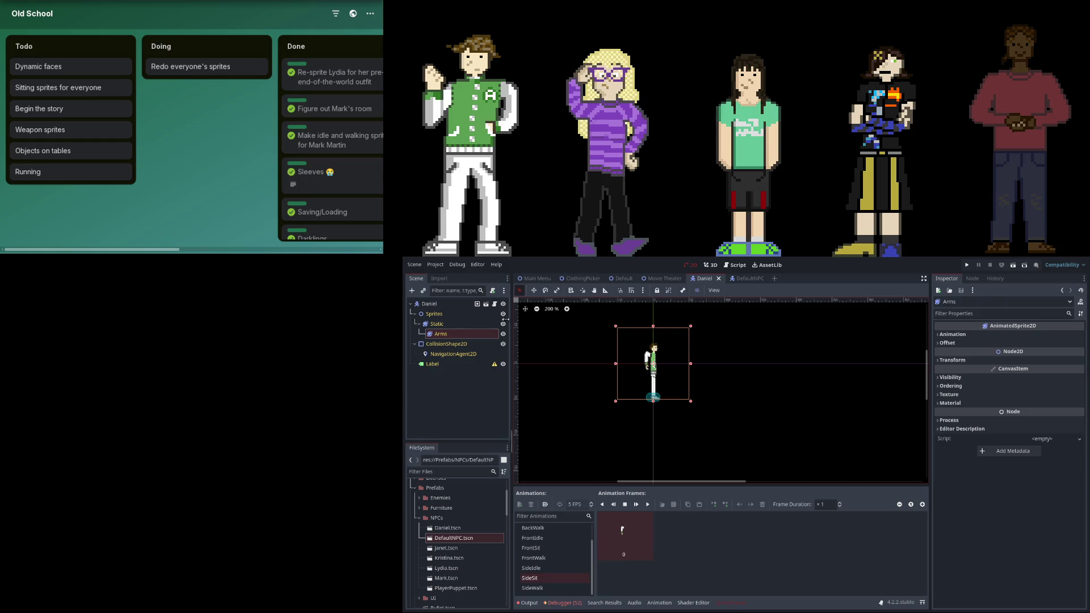
left_click(449, 306)
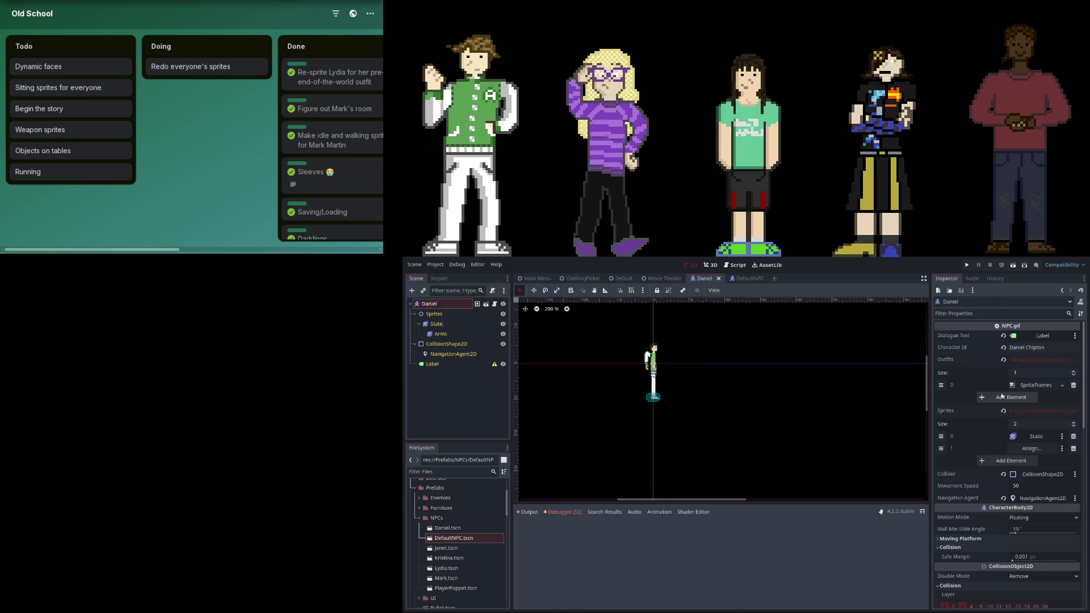
left_click(1029, 395)
left_click(1029, 398)
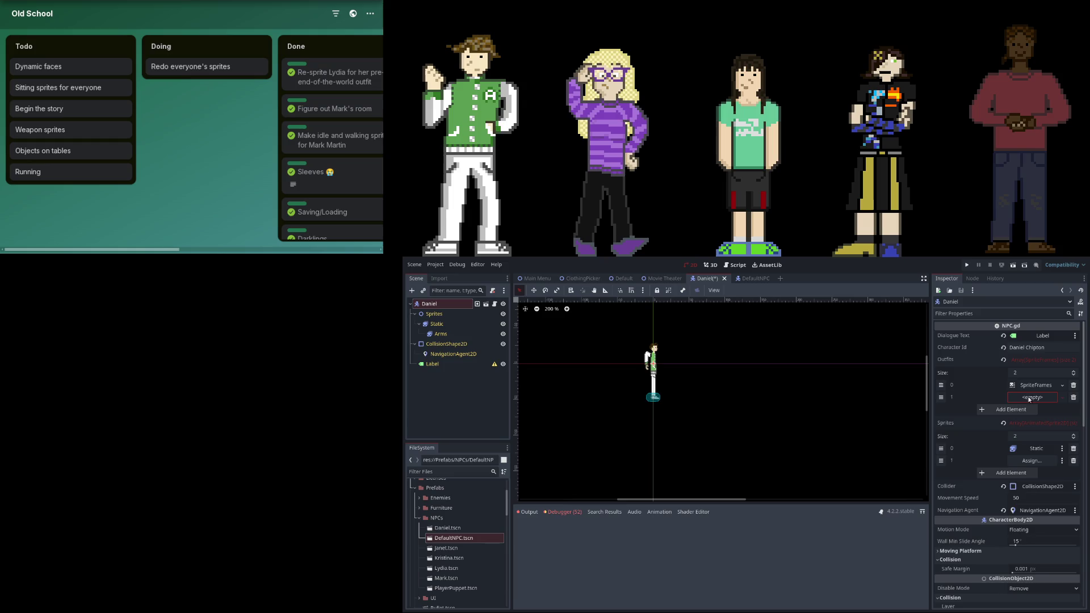
left_click(1073, 398)
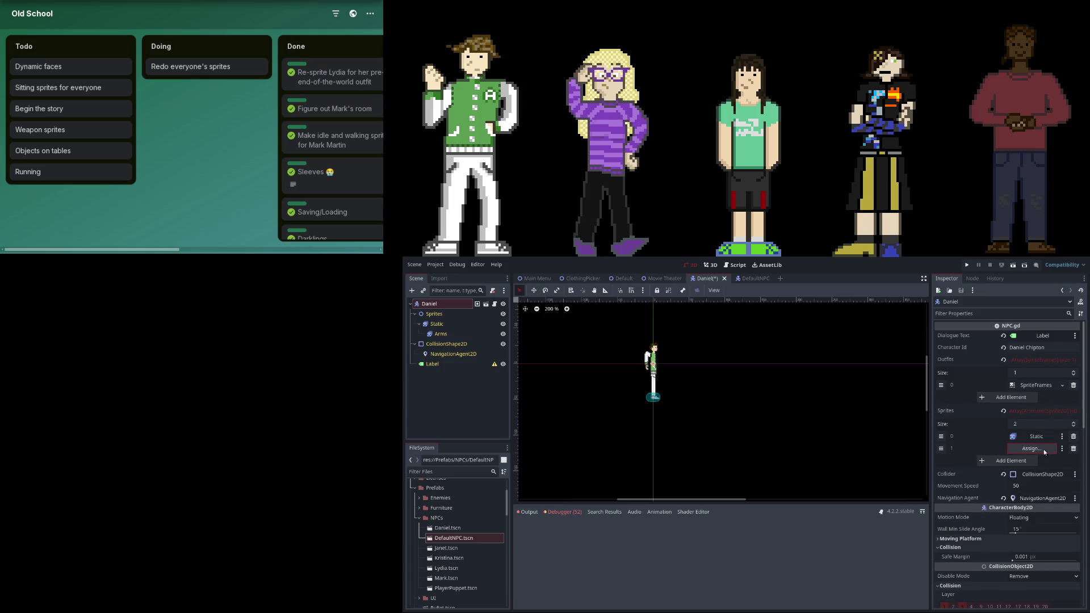
left_click(747, 278)
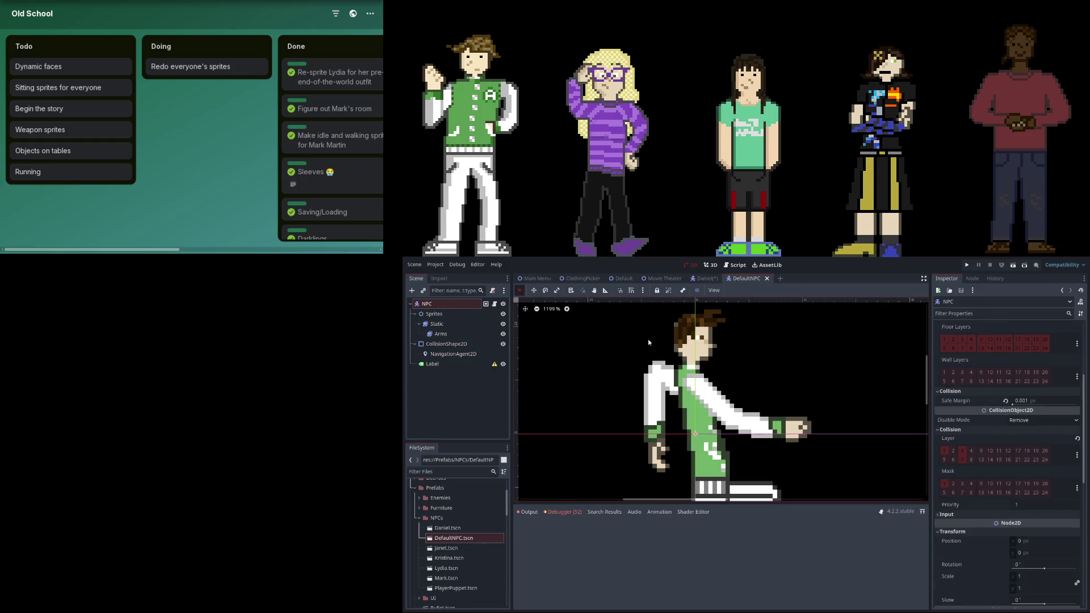
Step: Fill DefaultNPC's Sprites array with the Static and Arms nodes and save the scene
scroll(1044, 433, "up", 5)
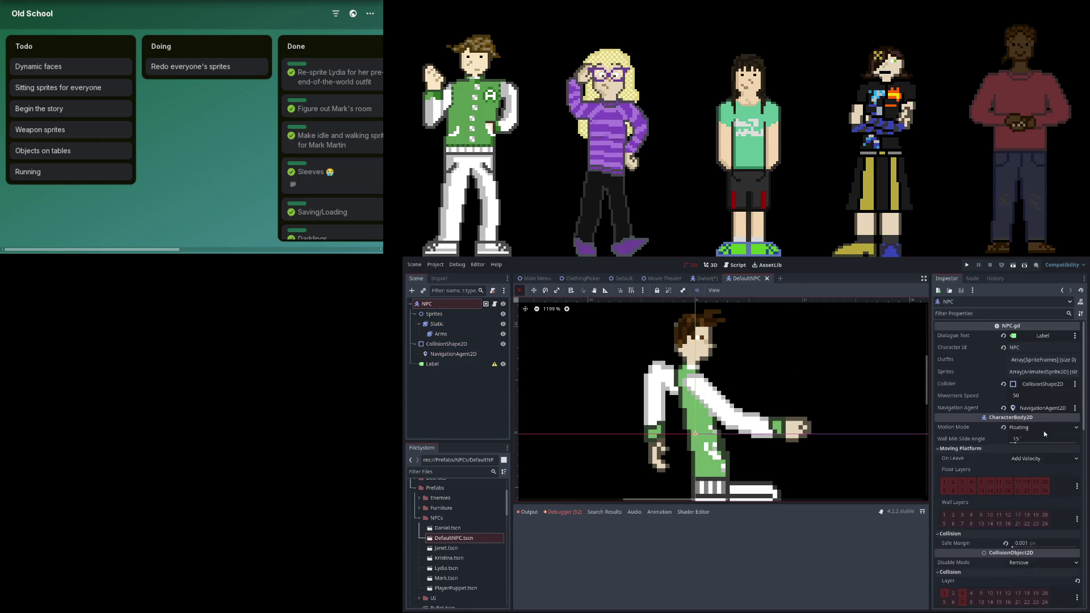
left_click(1034, 372)
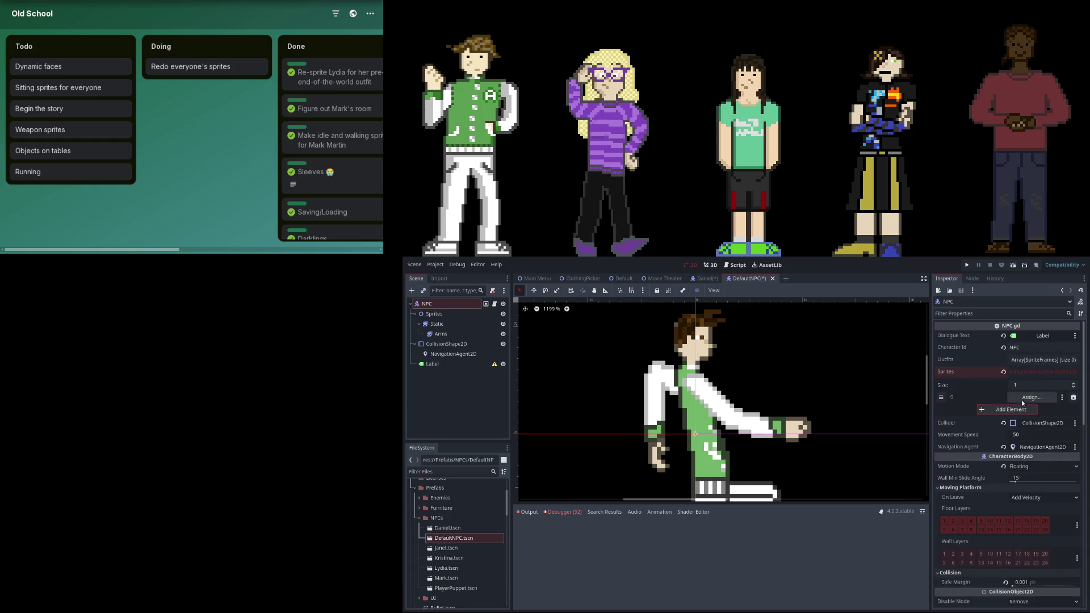
left_click_drag(437, 323, 1032, 397)
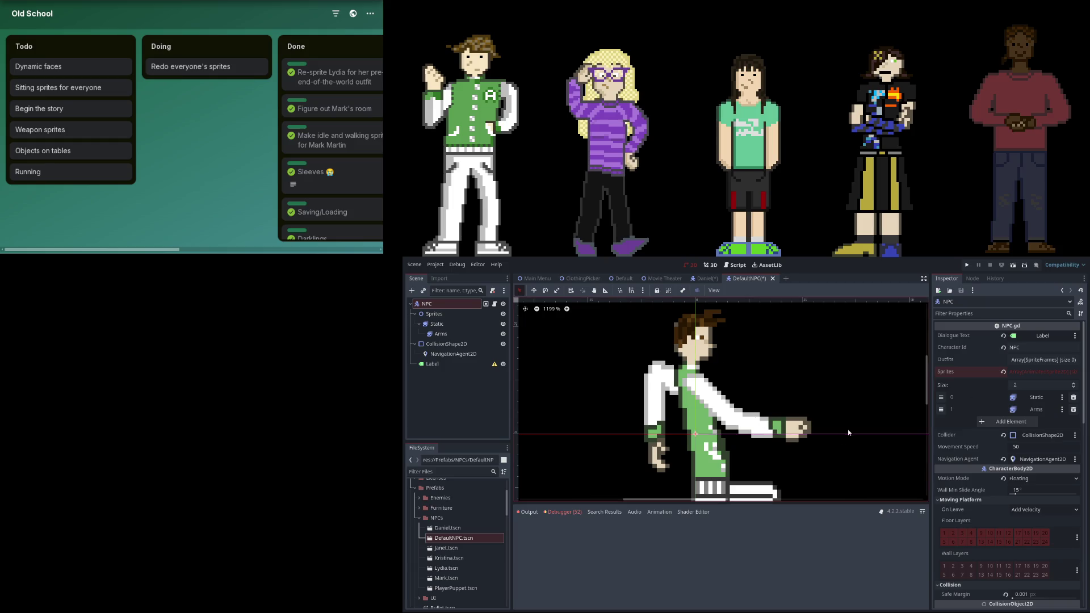
key("ctrl+s")
left_click(702, 279)
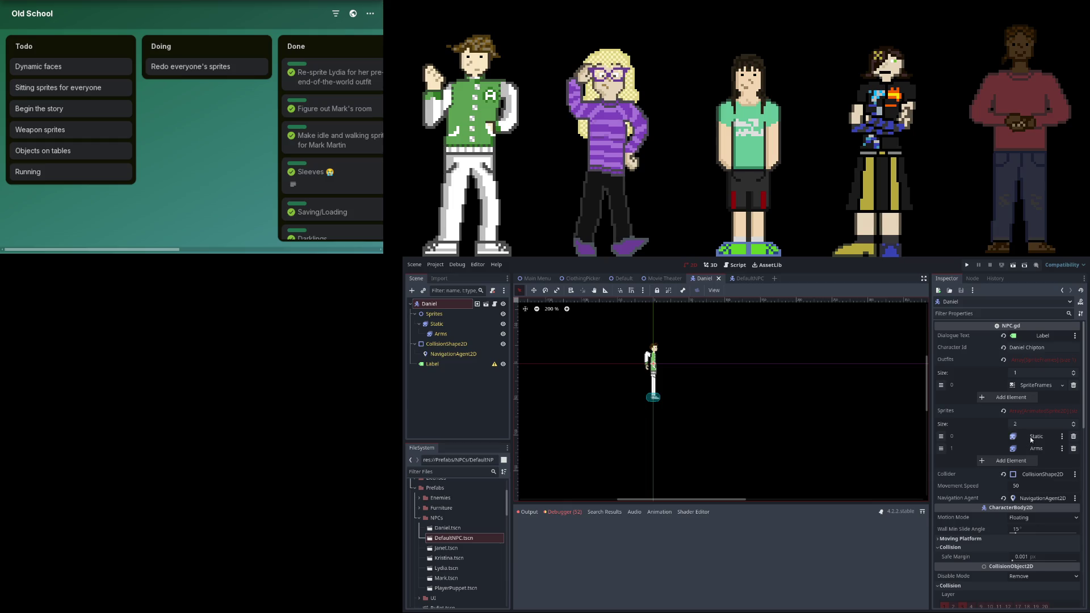
Step: Give Daniel's Arms sprite the SideIdle animation and Z Index setting, then save
left_click(477, 335)
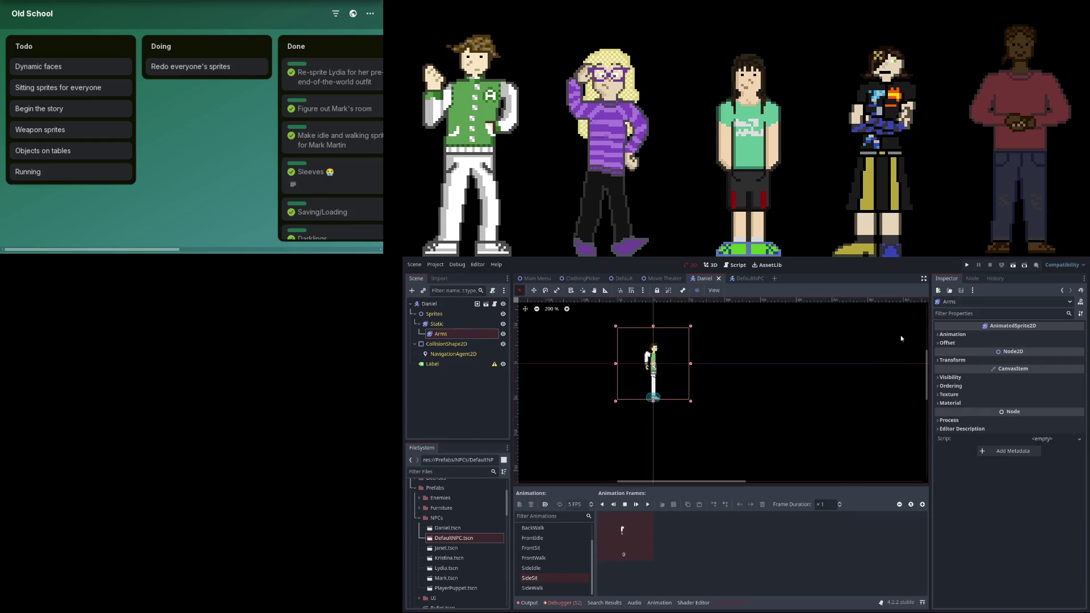
left_click(952, 335)
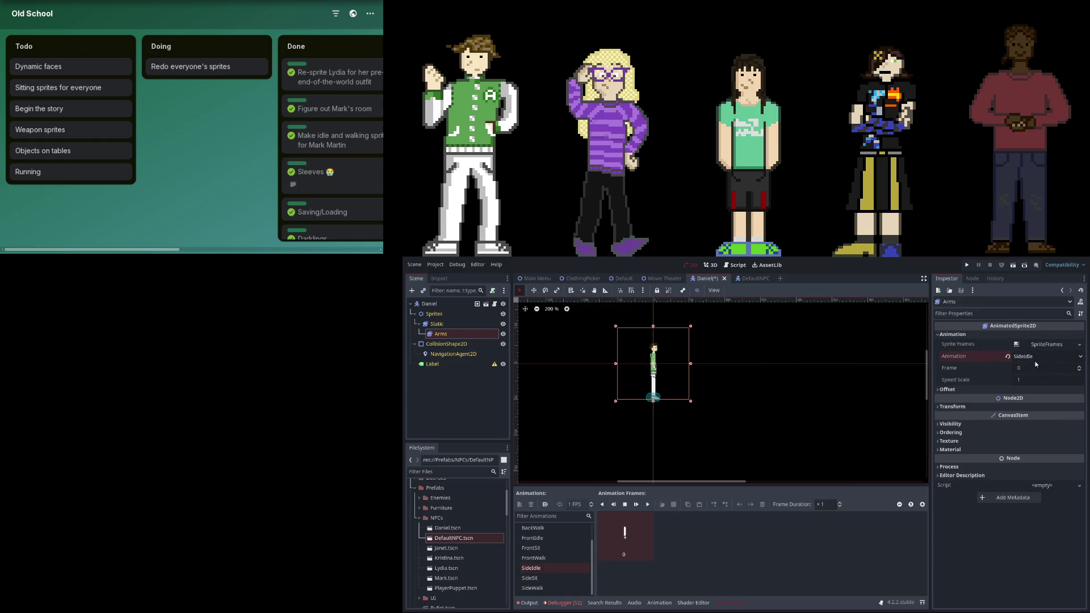
left_click(978, 434)
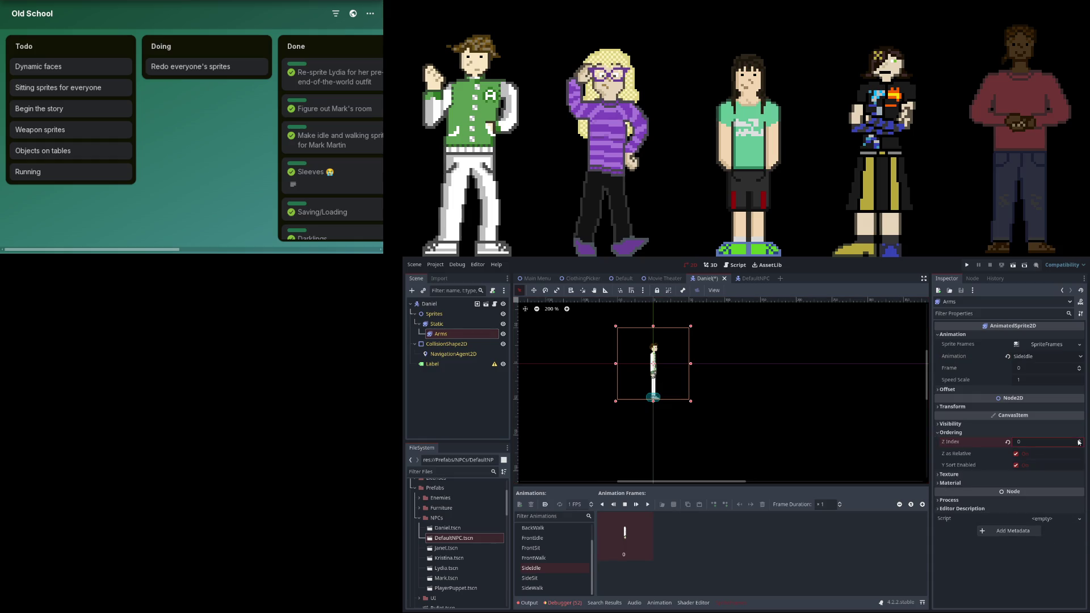
scroll(640, 375, "up", 3)
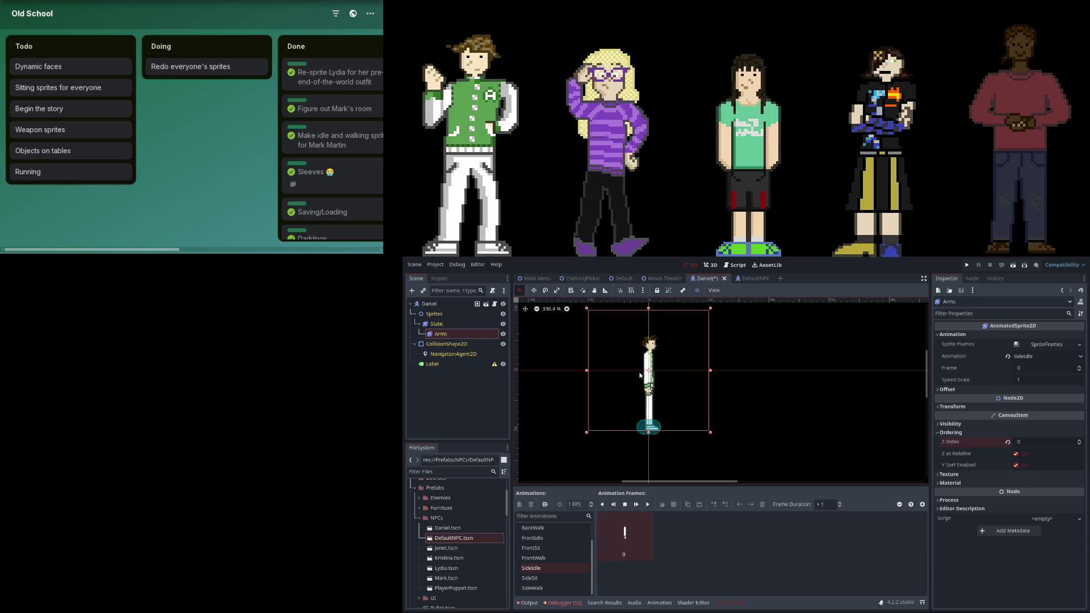
key("ctrl+s")
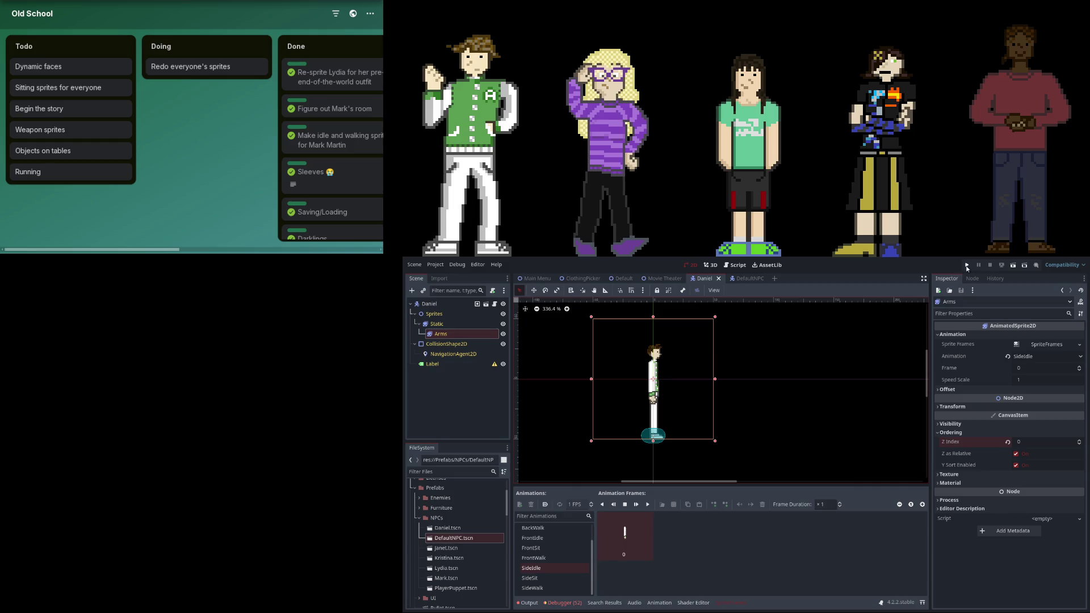
Step: Run the project and start a game from the main menu, hitting the NPC.gd line 240 error
left_click(967, 266)
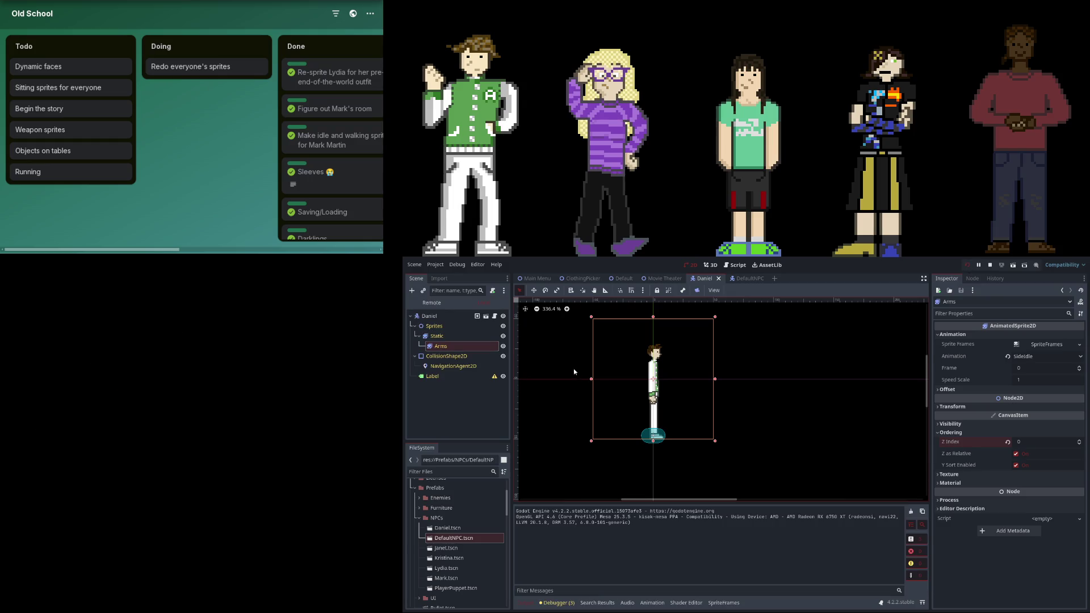
left_click(129, 438)
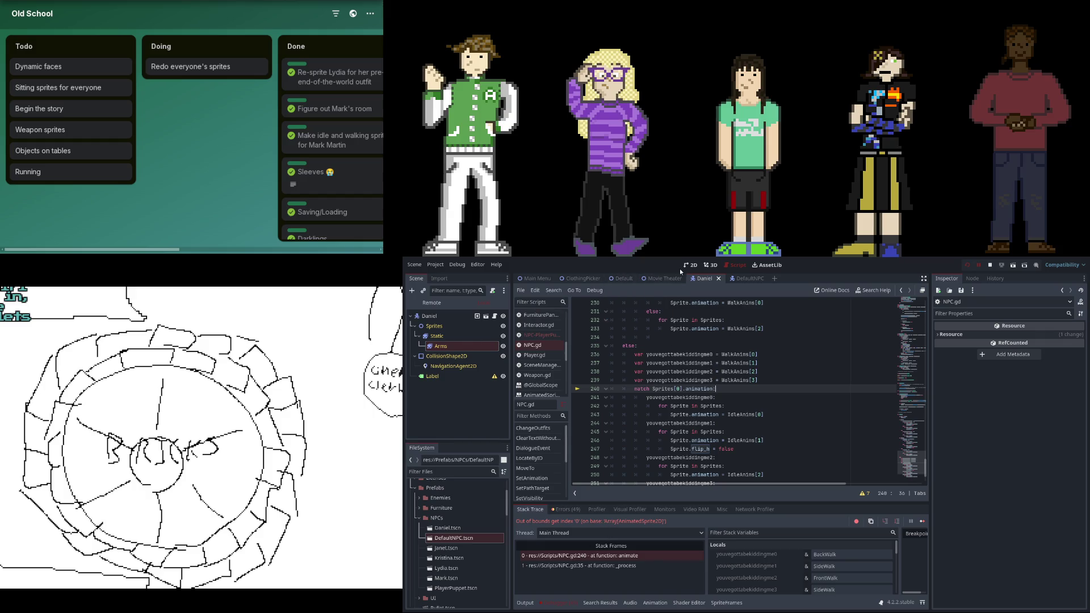
Step: Open Janet.tscn, Kristina.tscn, Lydia.tscn and Mark.tscn from Prefabs/NPCs
double_click(446, 548)
left_click(449, 558)
double_click(446, 568)
double_click(446, 578)
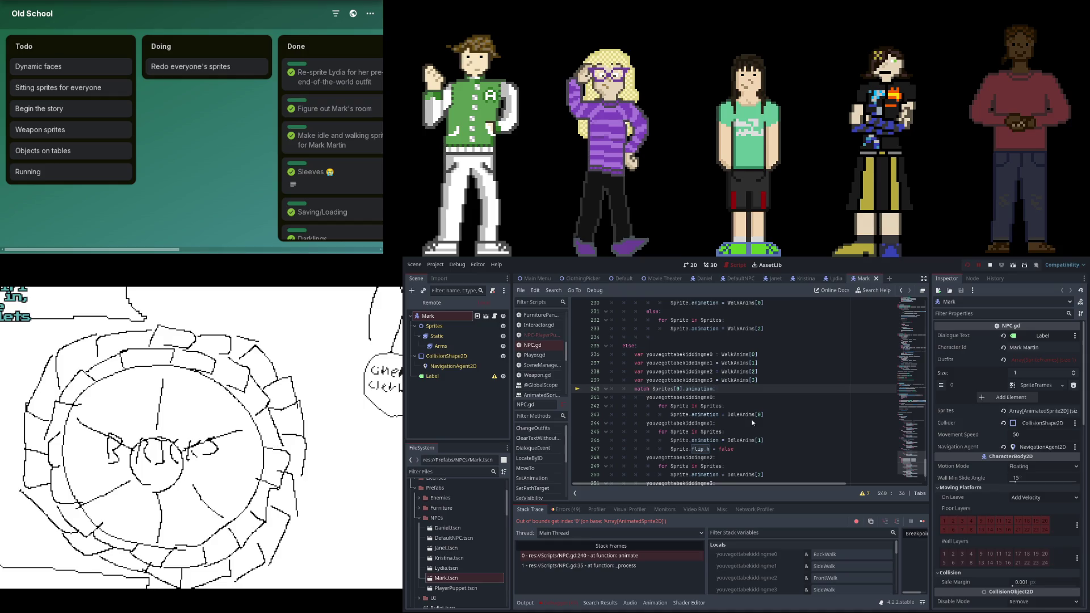
Step: Check Janet's Sprites array, hide Janet's Arms sprite, and save the scene
left_click(776, 278)
left_click(431, 317)
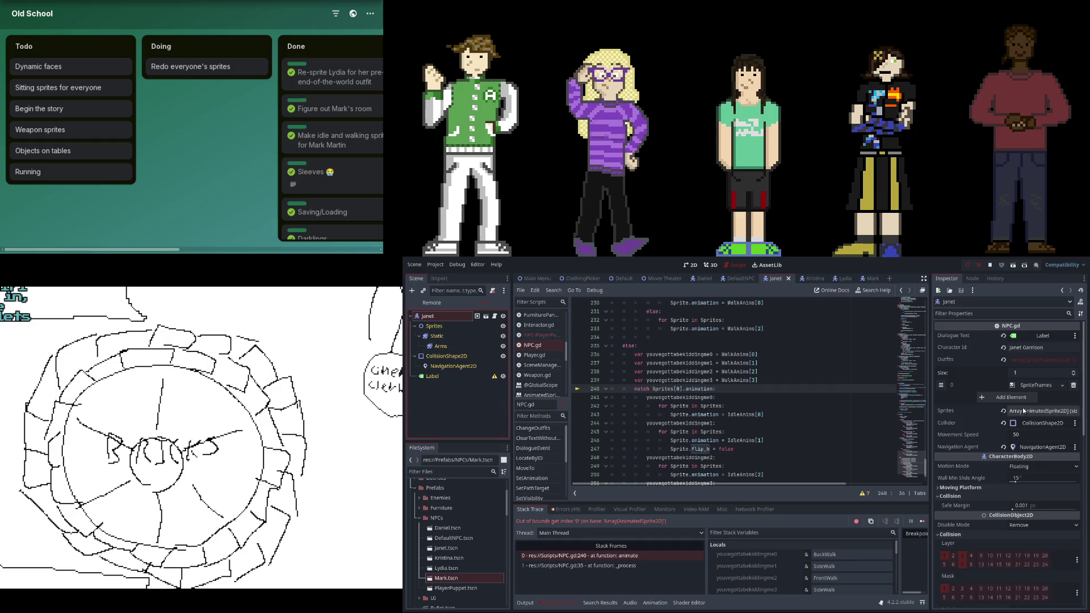
left_click(1023, 411)
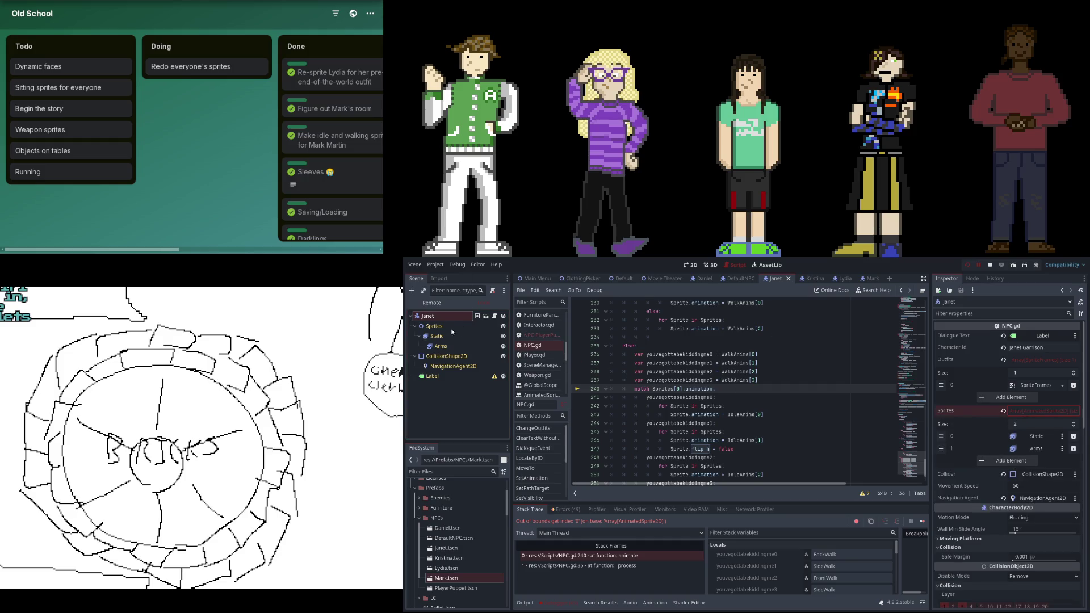
left_click(503, 346)
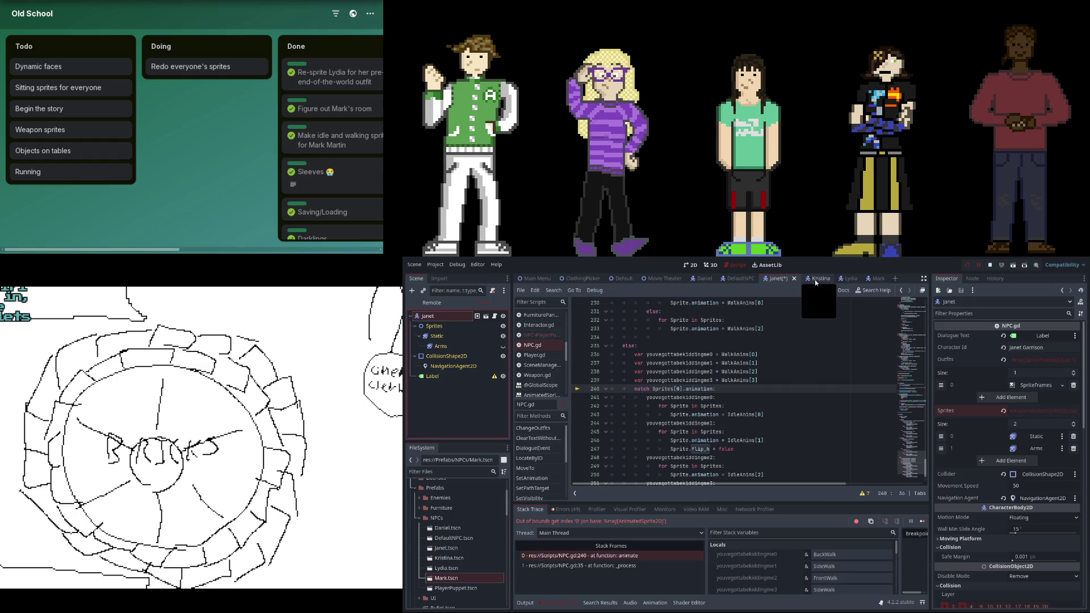
key("ctrl+s")
Step: Hide Kristina's Arms sprite and save the Kristina scene
left_click(811, 278)
left_click(1030, 411)
left_click(1030, 411)
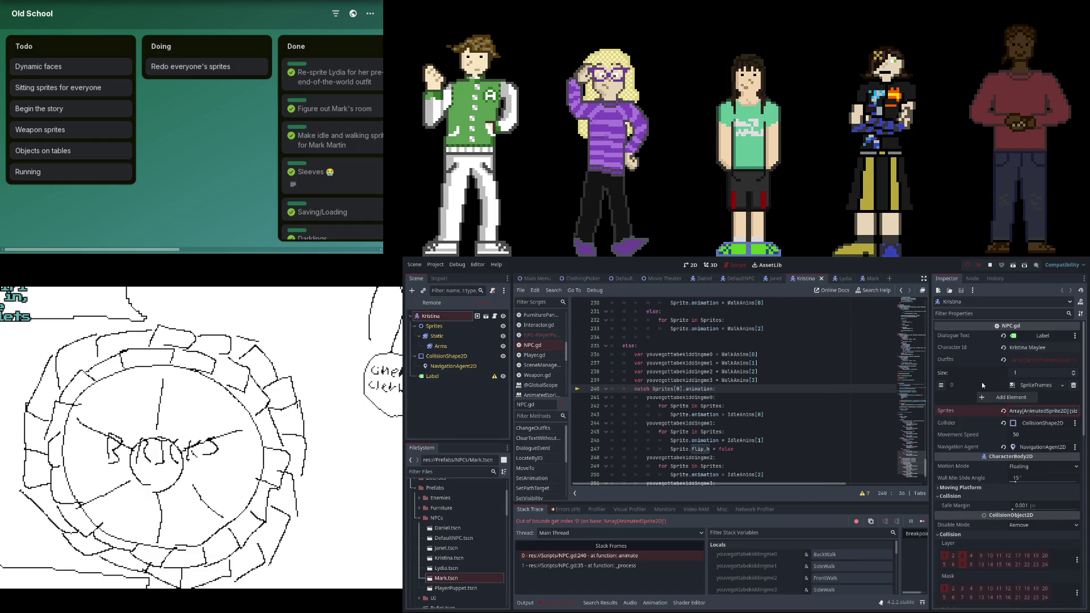
left_click(502, 347)
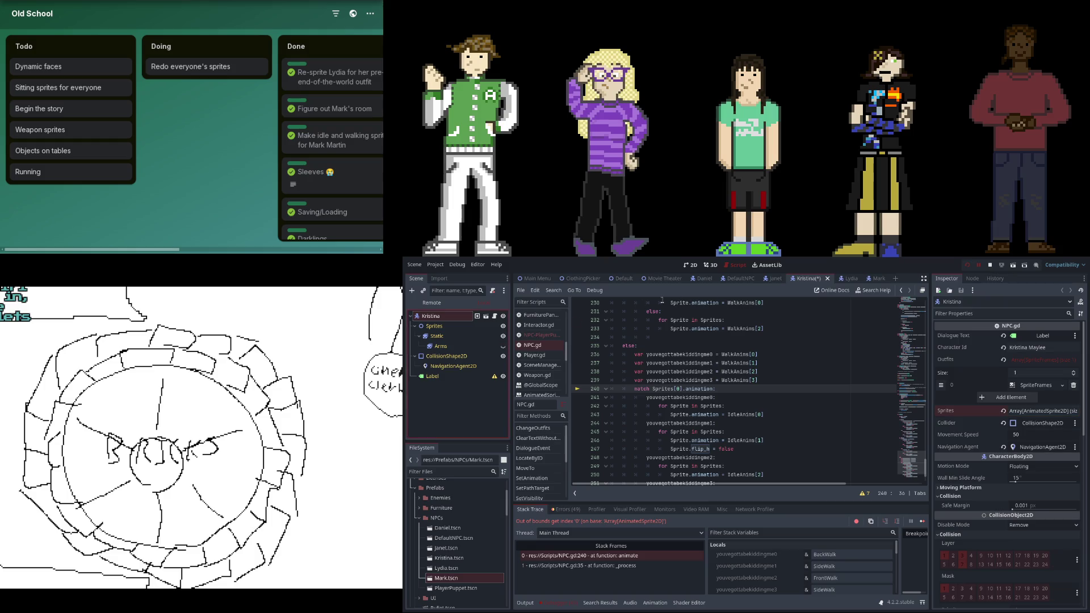
key("ctrl+s")
Step: Hide Lydia's Arms sprite and review Lydia's root properties
left_click(847, 281)
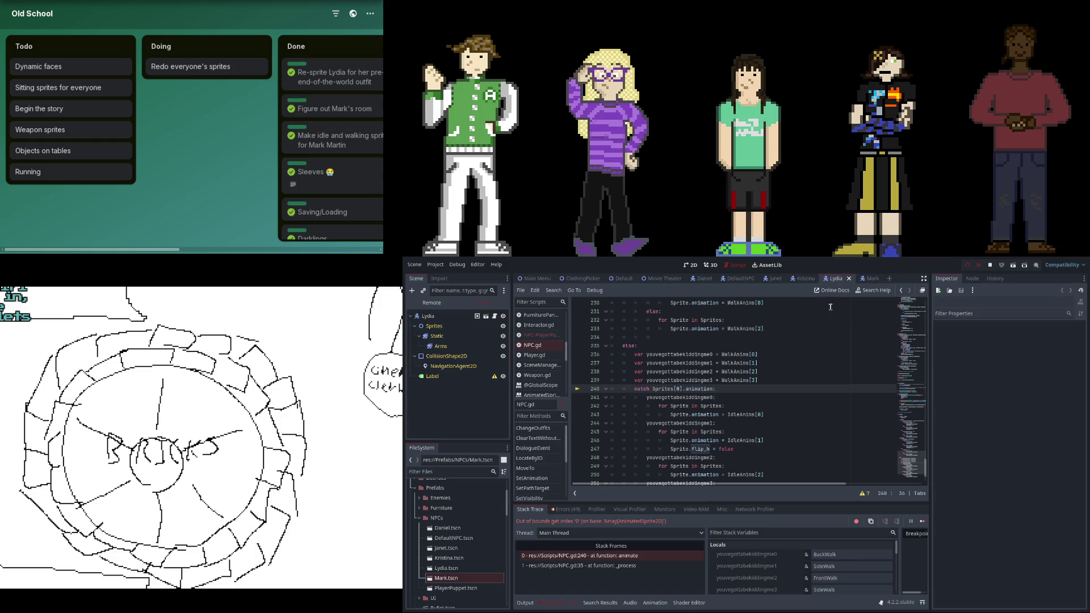
left_click(441, 346)
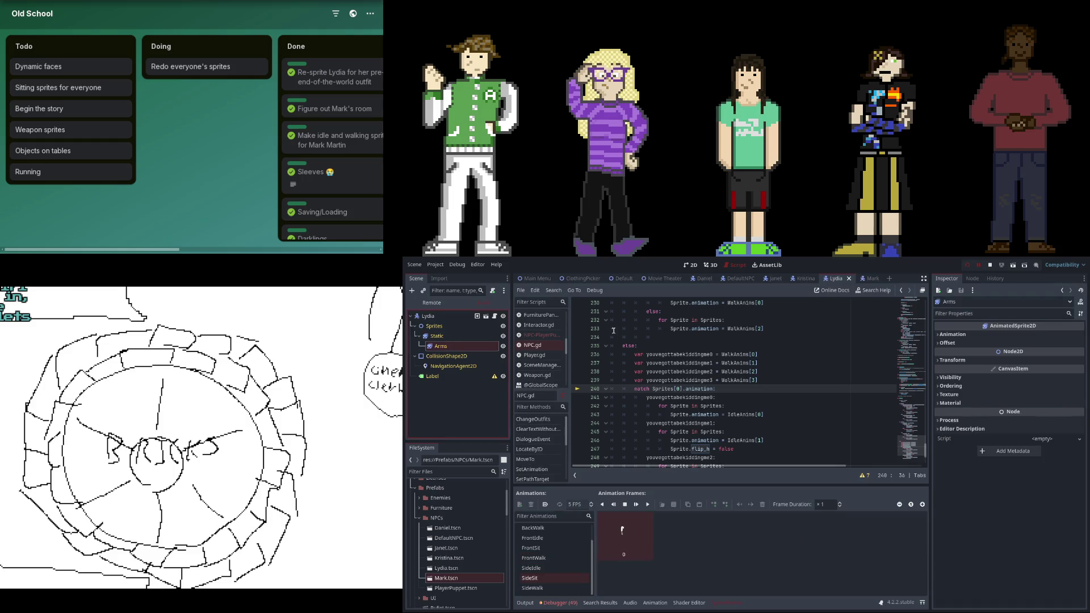
left_click(502, 346)
left_click(448, 318)
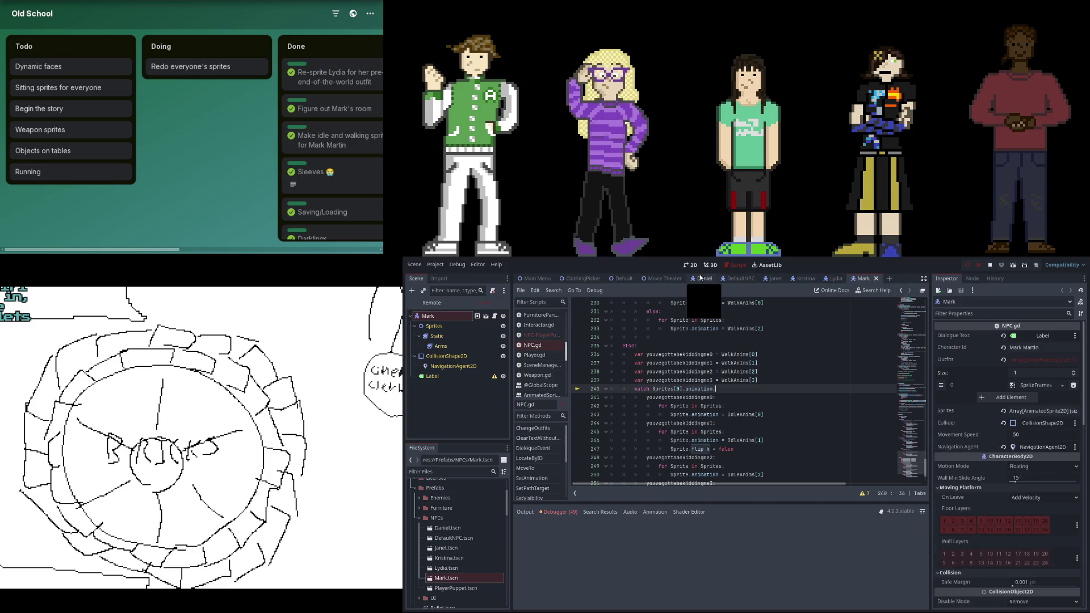
Step: Revert Daniel's Sprites property to its default
left_click(700, 278)
left_click(450, 317)
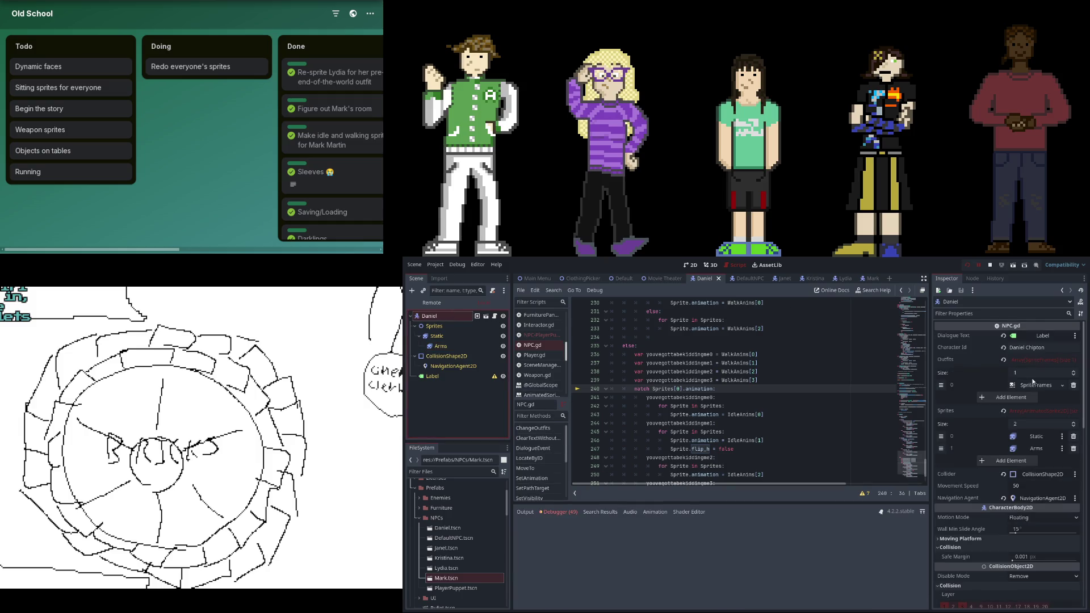
left_click(1004, 411)
Step: Hide Mark's Arms sprite, save, and rerun the game to test
left_click(868, 278)
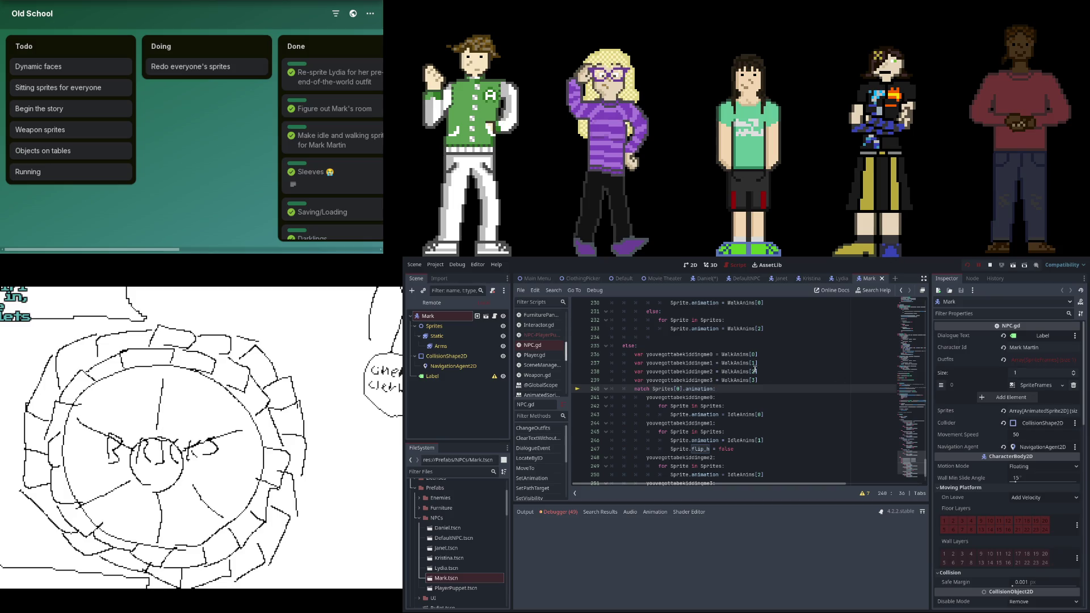
left_click(1042, 411)
left_click(504, 346)
left_click(967, 266)
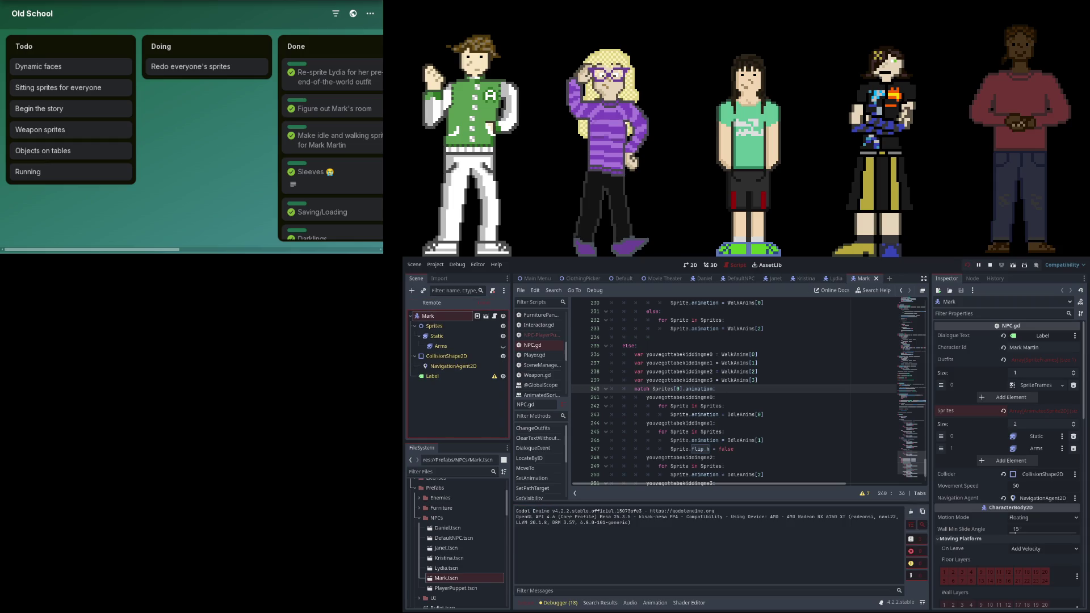
scroll(772, 568, "down", 4)
scroll(784, 563, "down", 1)
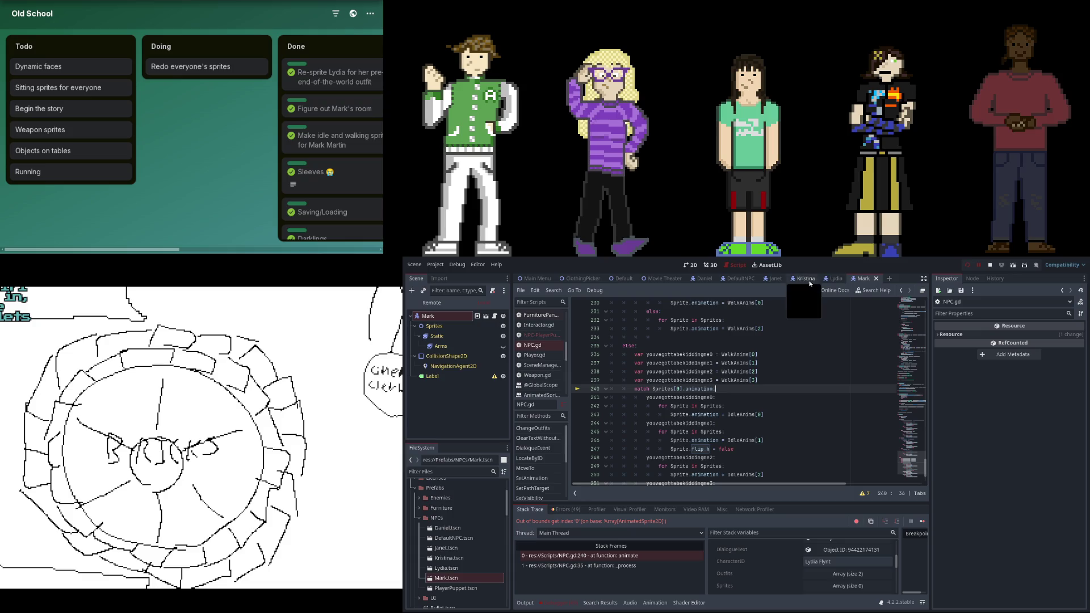
left_click(689, 265)
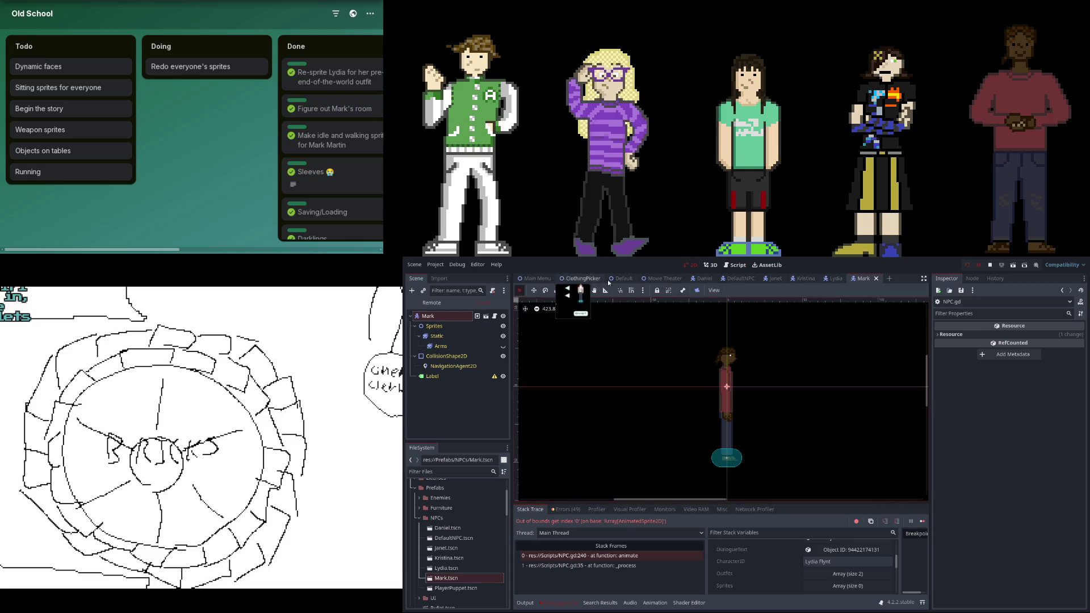
Step: In Movie Theater, check Janet, Lydia, Daniel and Mark's Sprites, reset Mark's to default, and save
left_click(649, 278)
left_click(432, 366)
left_click(1026, 373)
left_click(1026, 375)
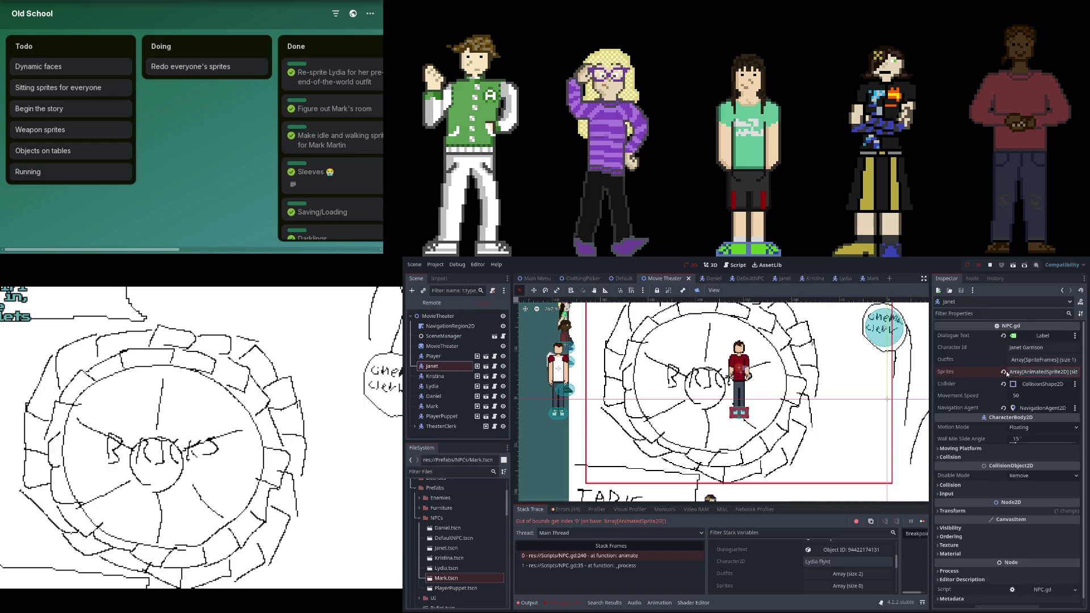
left_click(460, 386)
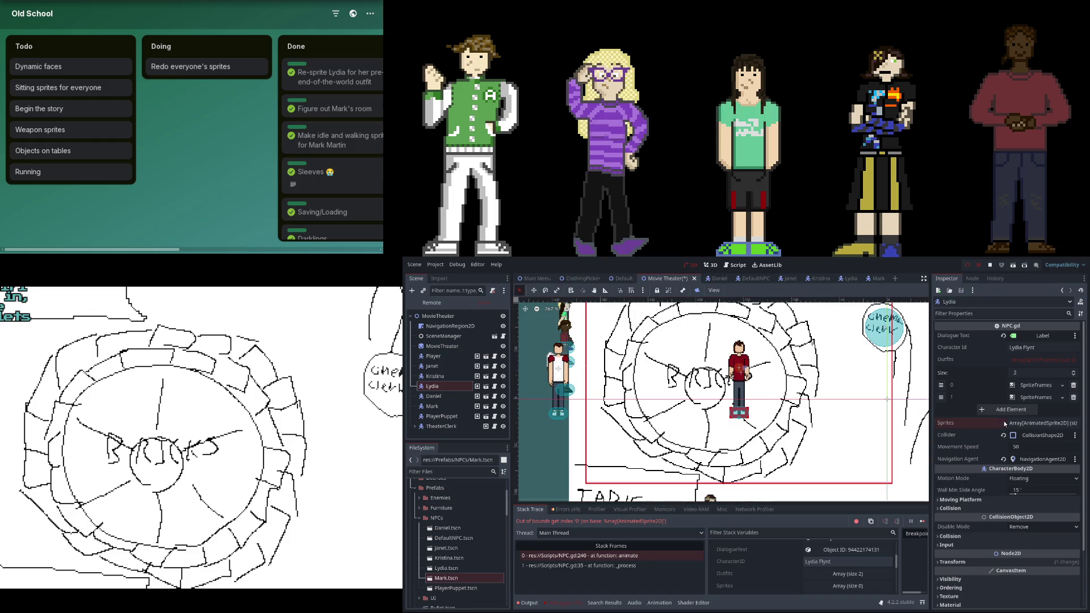
left_click(445, 400)
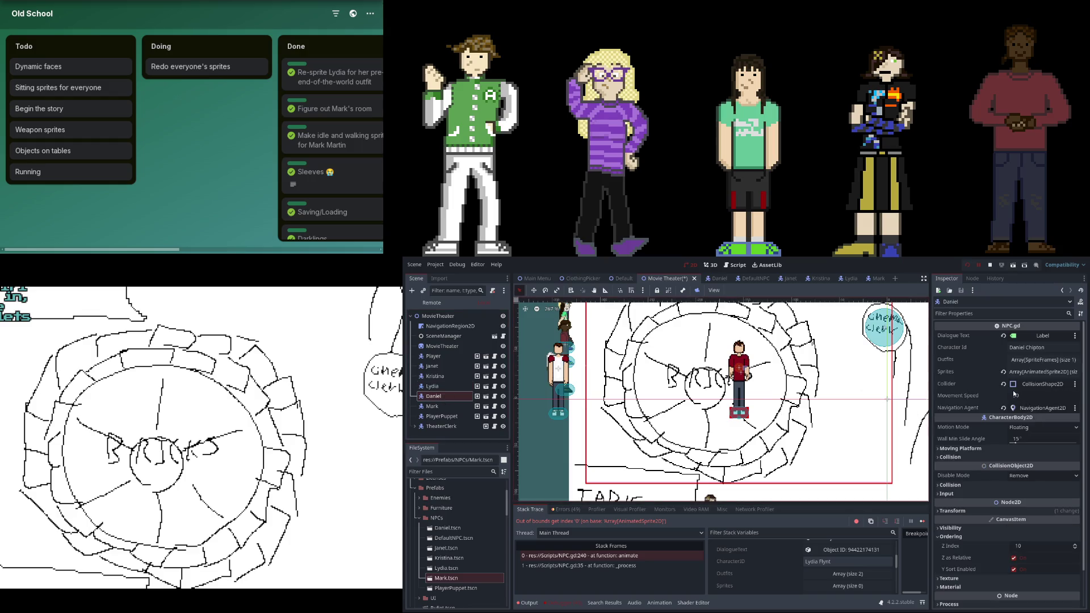
left_click(443, 406)
left_click(1004, 373)
key("ctrl+s")
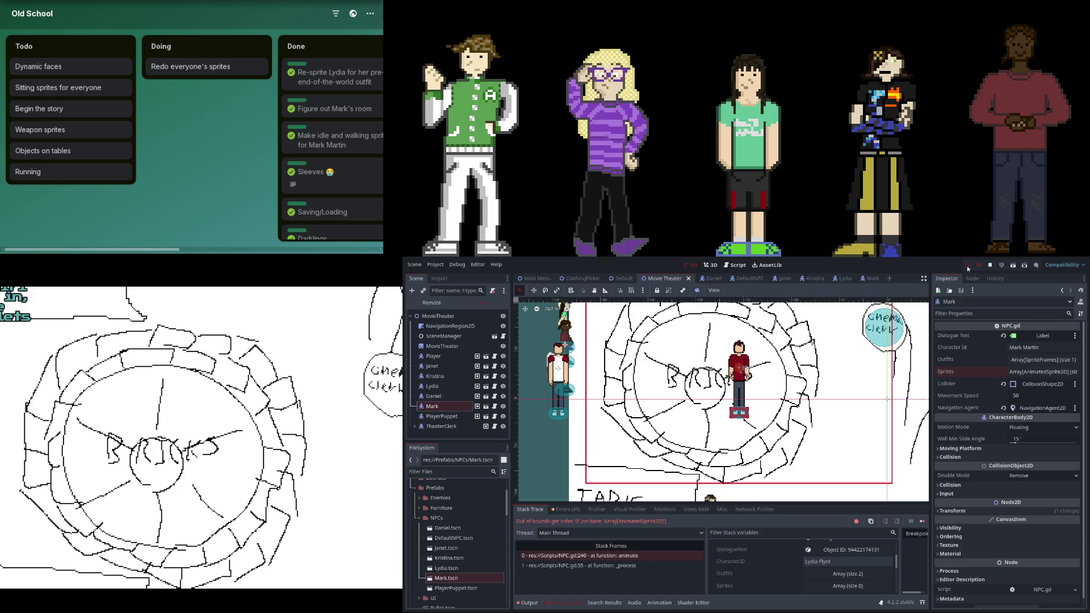
Step: Rerun the game from the main menu, which breaks at line 240 on TheaterClerk
left_click(659, 422)
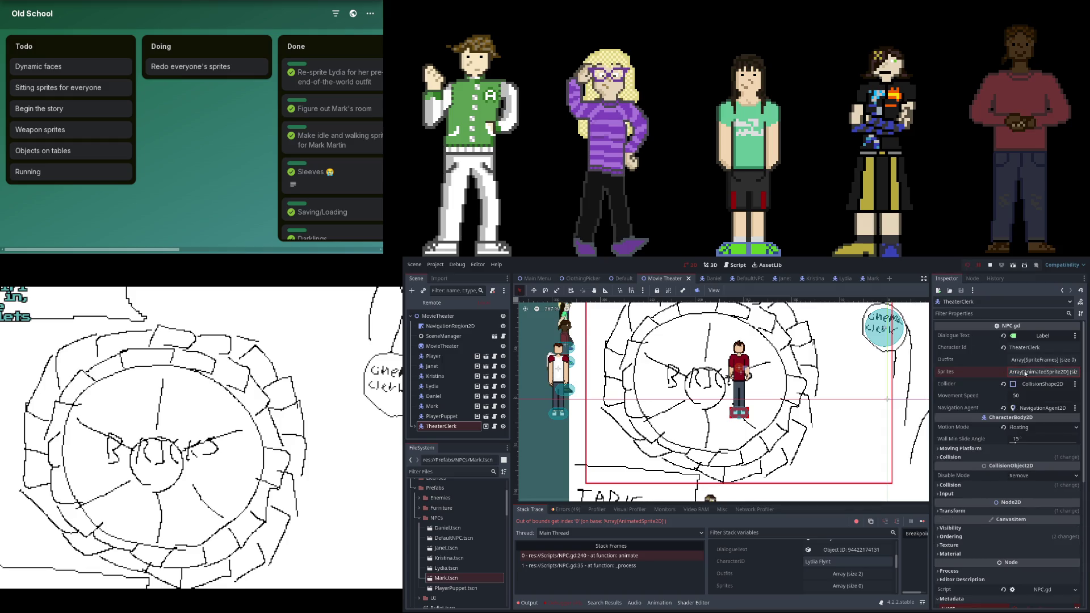
left_click(967, 265)
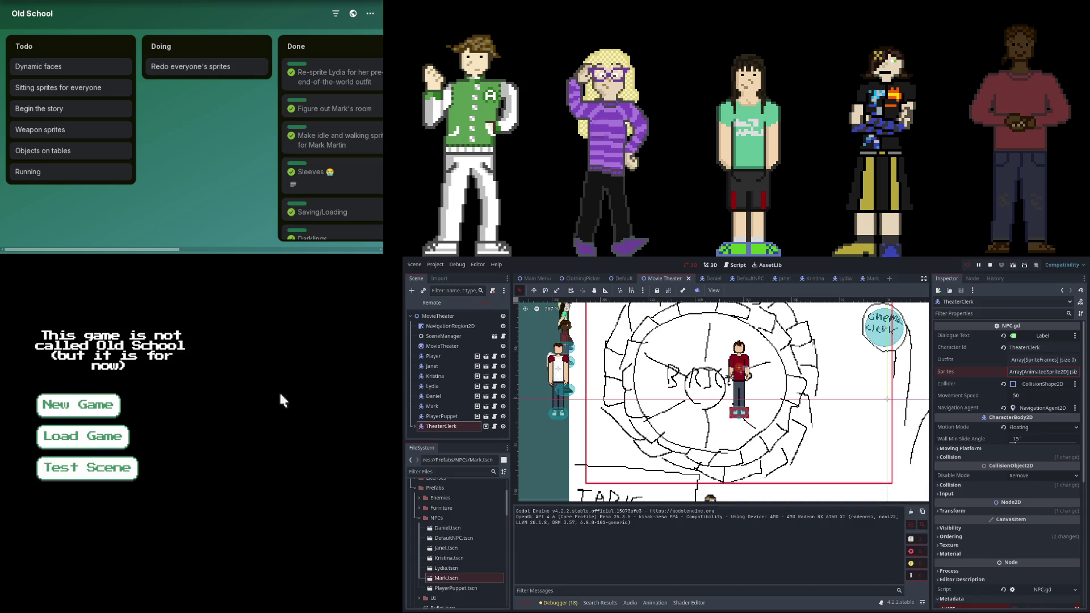
left_click(95, 440)
scroll(740, 550, "down", 5)
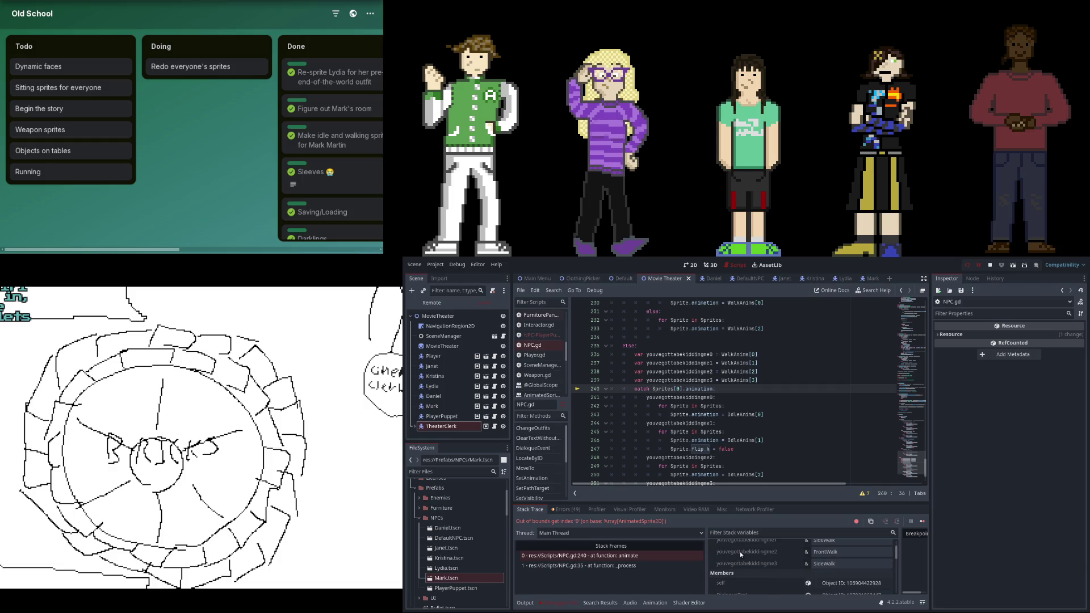
left_click(446, 425)
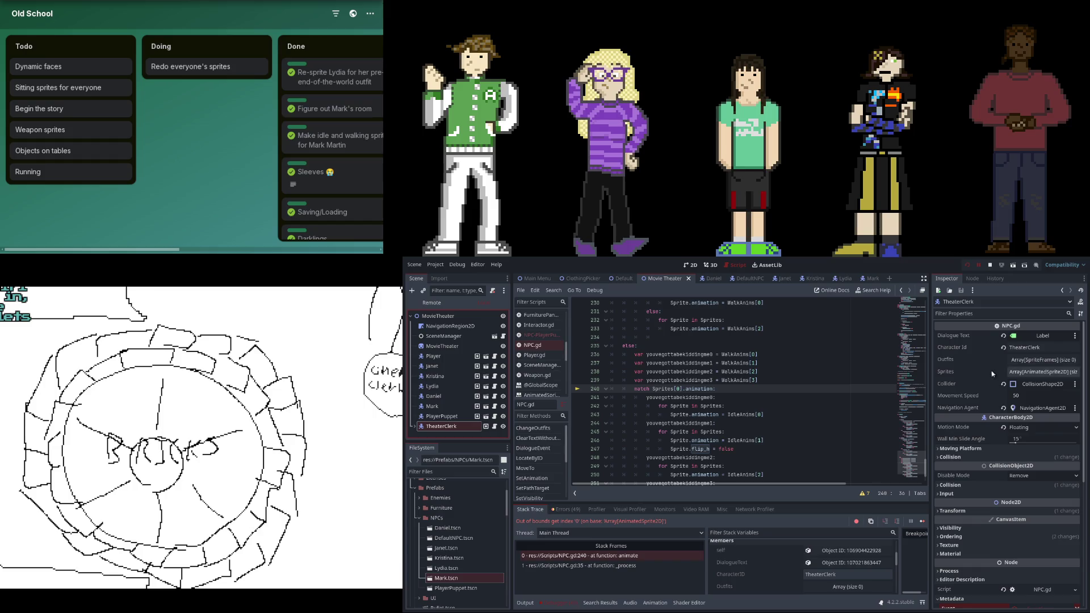
Step: Add TheaterClerk's Static node as Sprites entry 0, then save and relaunch the game
left_click(1019, 375)
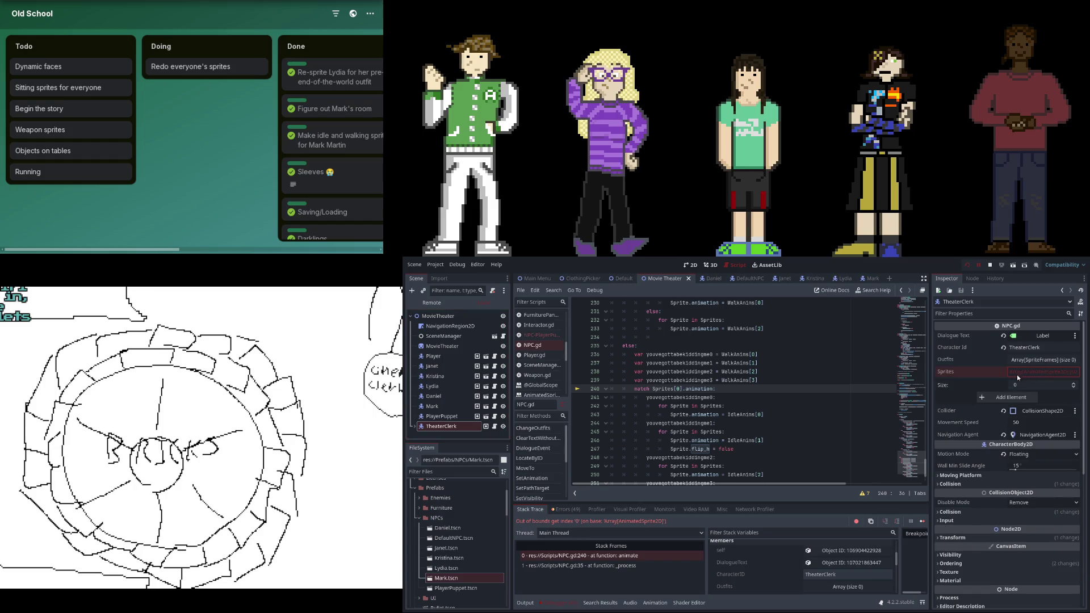
left_click(416, 426)
scroll(432, 420, "down", 2)
mouse_move(441, 402)
left_mouse_down()
mouse_move(1028, 397)
mouse_move(1016, 397)
left_mouse_up()
mouse_move(523, 427)
left_mouse_down()
mouse_move(721, 405)
mouse_move(1023, 397)
left_mouse_up()
left_click(967, 265)
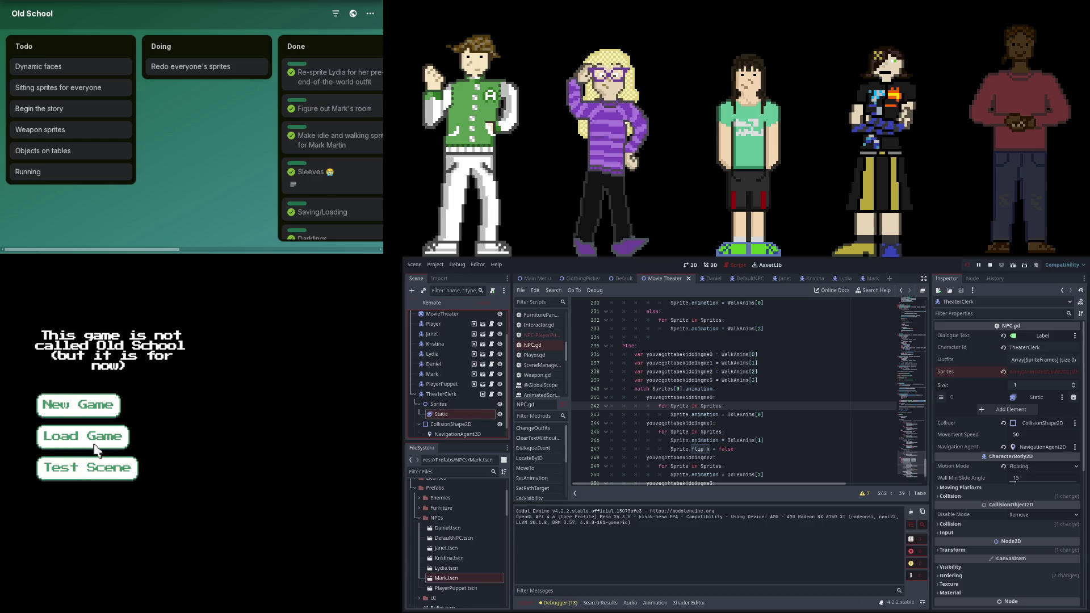
Step: Load the saved game and watch the theater scene run without errors
left_click(95, 447)
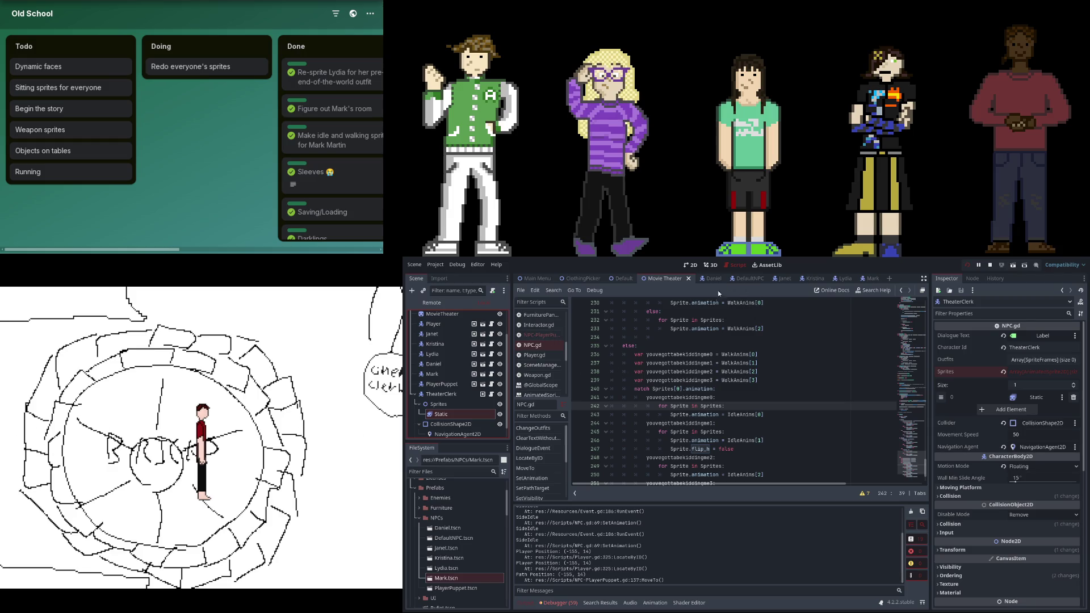
Step: Open PlayerPuppet.tscn and inspect its root and Top sprite nodes
double_click(453, 588)
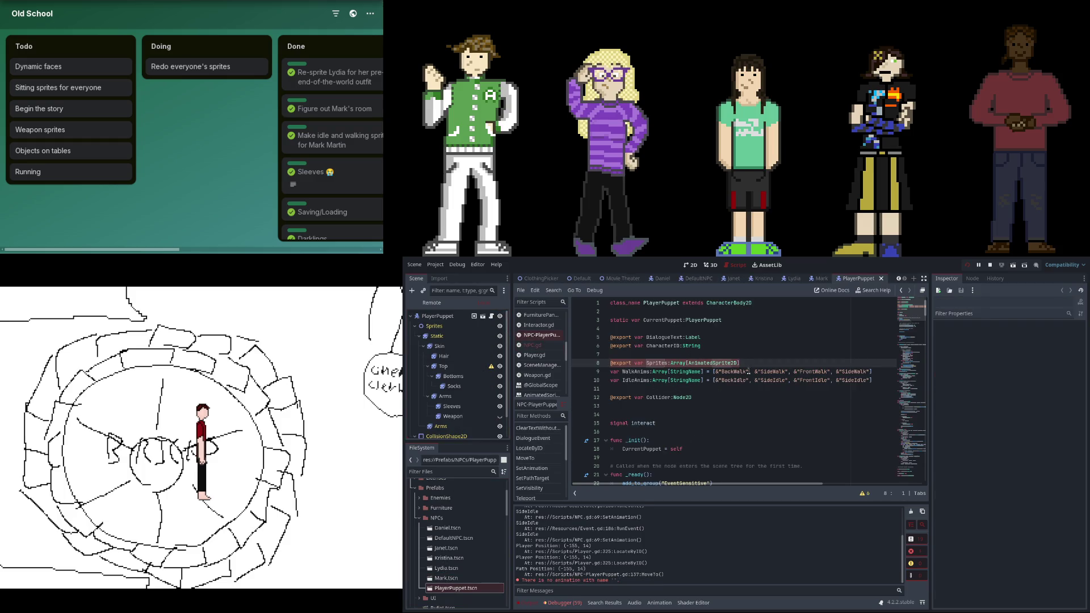
left_click(450, 317)
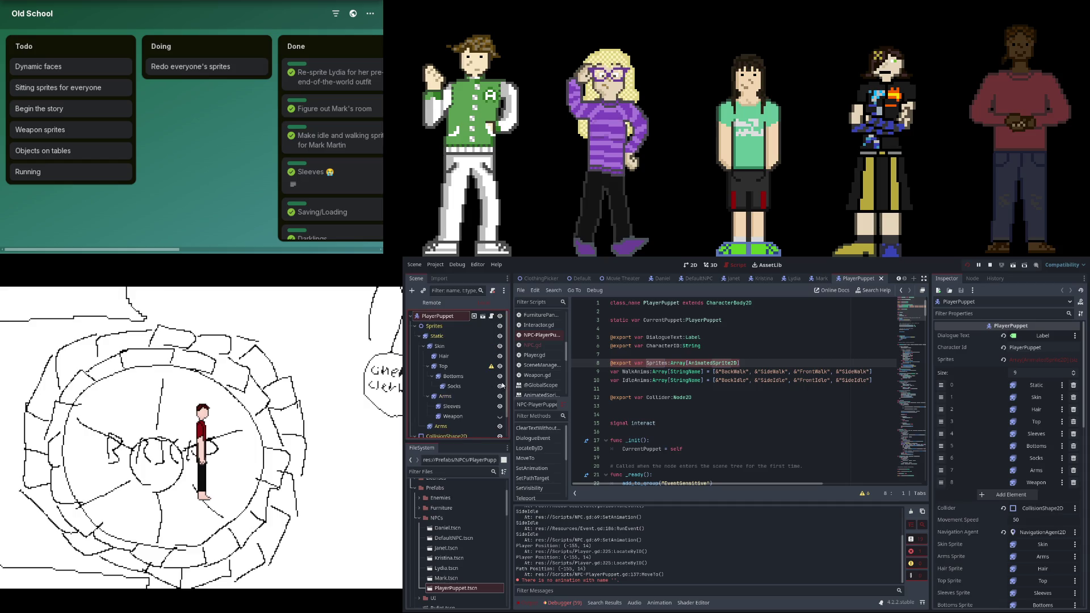
left_click(478, 371)
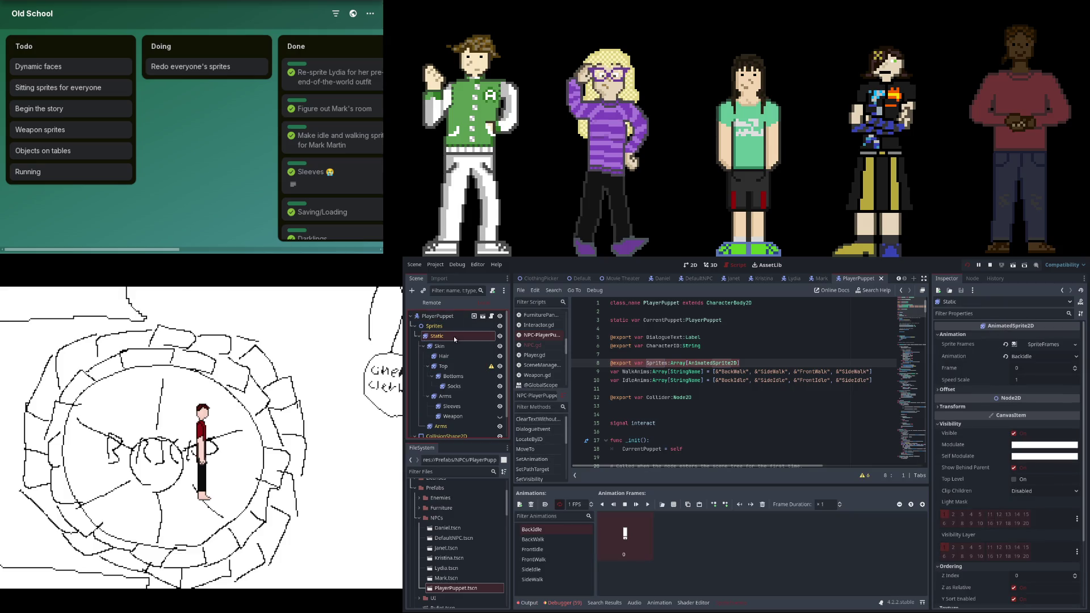
Step: Hide the second Arms sprite node and compare the frames of both Arms sprites
left_click(467, 427)
left_click(500, 427)
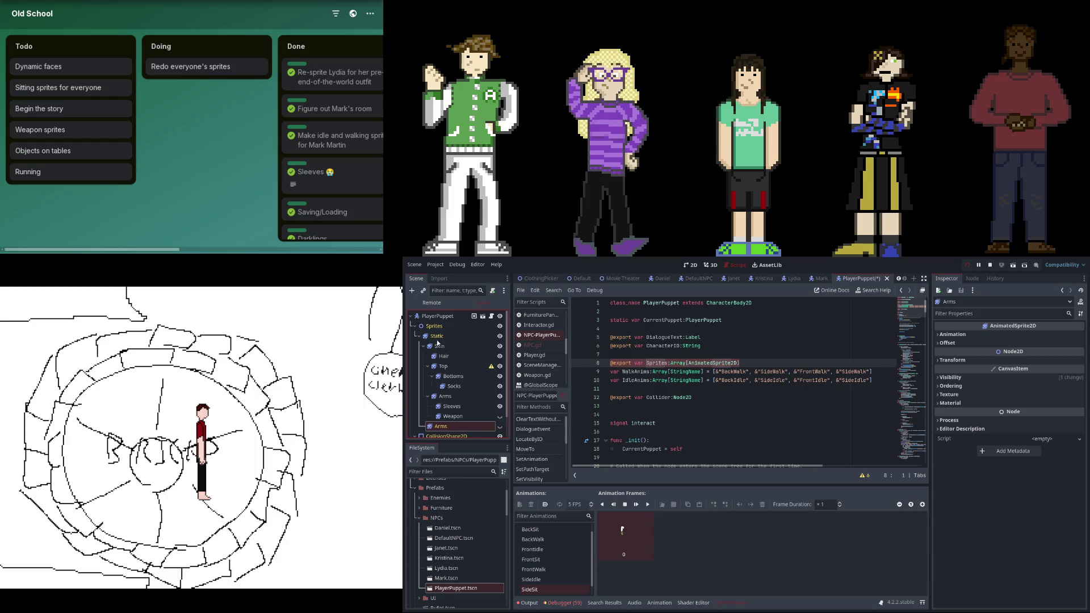
left_click(445, 397)
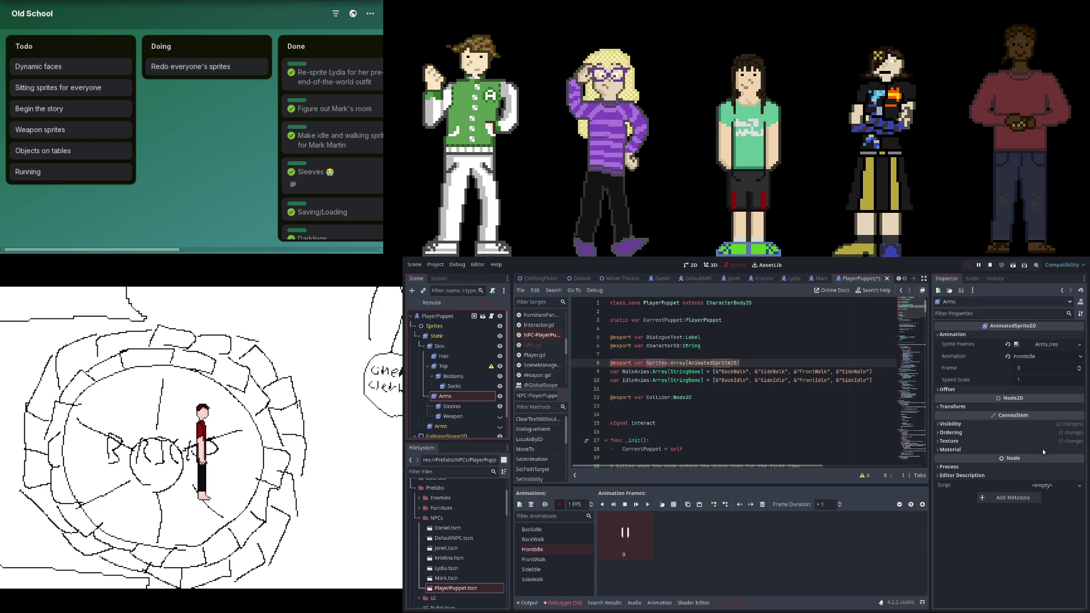
left_click(468, 425)
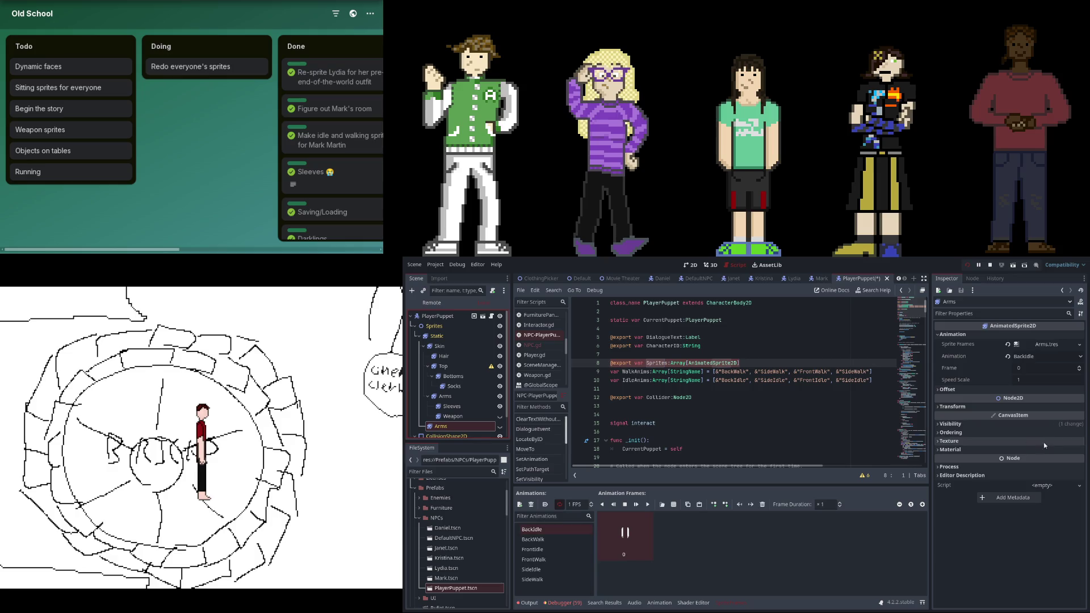
Step: Move the Sleeves and Weapon sprites under the second Arms sprite node
left_click(453, 407)
left_click(456, 418, "shift")
left_click_drag(456, 418, 446, 426)
left_click(447, 379)
scroll(431, 331, "up", 1)
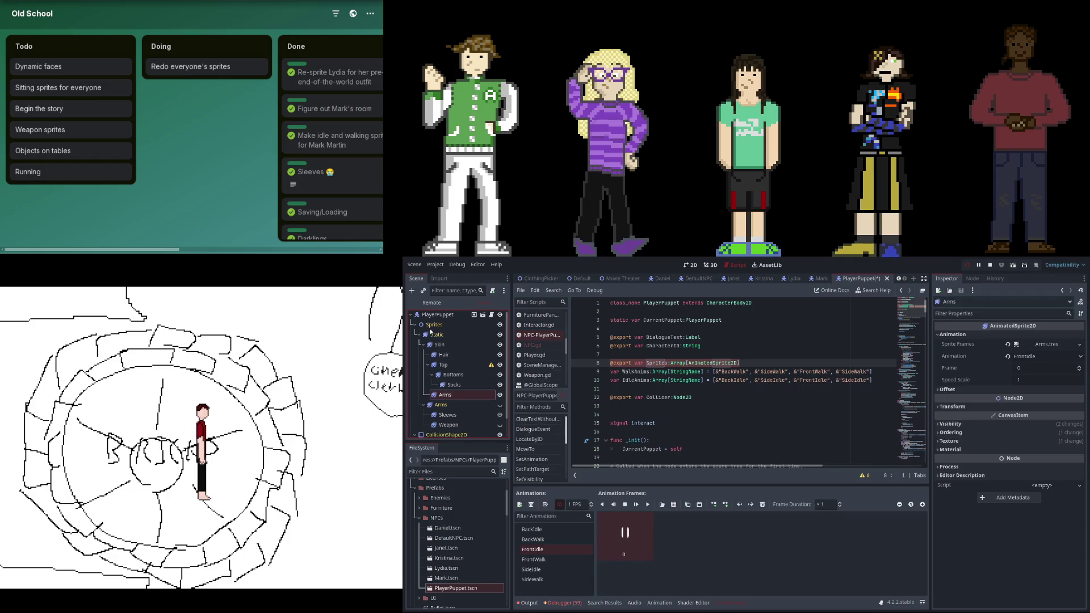
Step: Compare the Static and Skin sprite settings in the Inspector
left_click(432, 338)
left_click(441, 346)
left_click(441, 336)
left_click(443, 346)
left_click(446, 337)
left_click(448, 344)
left_click(448, 336)
left_click(448, 345)
left_click(448, 337)
left_click(448, 345)
left_click(447, 337)
left_click(444, 346)
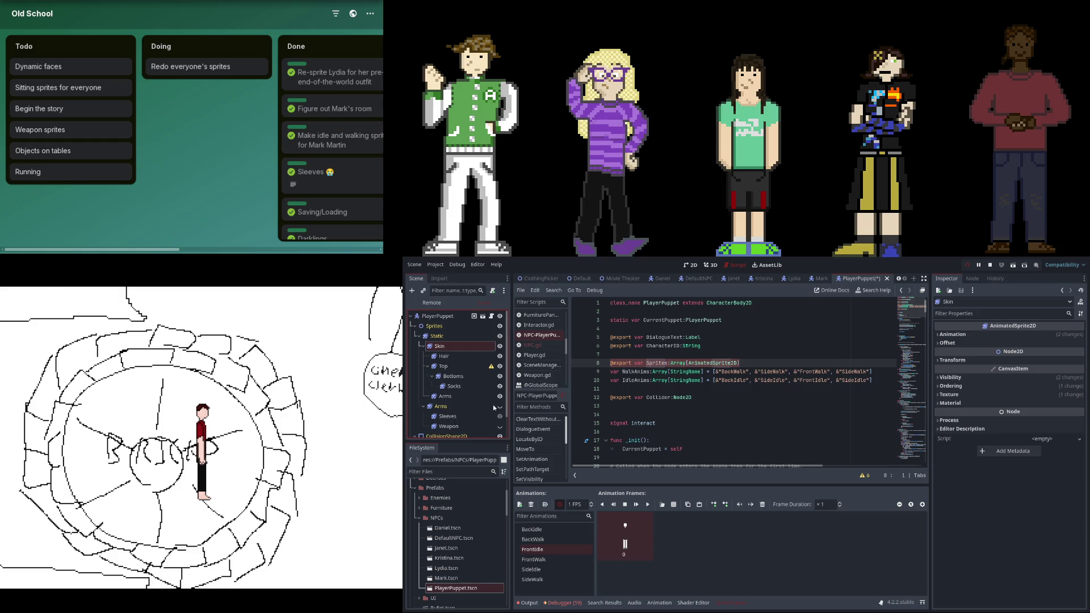
Step: Select the separate Arms sprite node and place the caret on empty script line 13
left_click(468, 408)
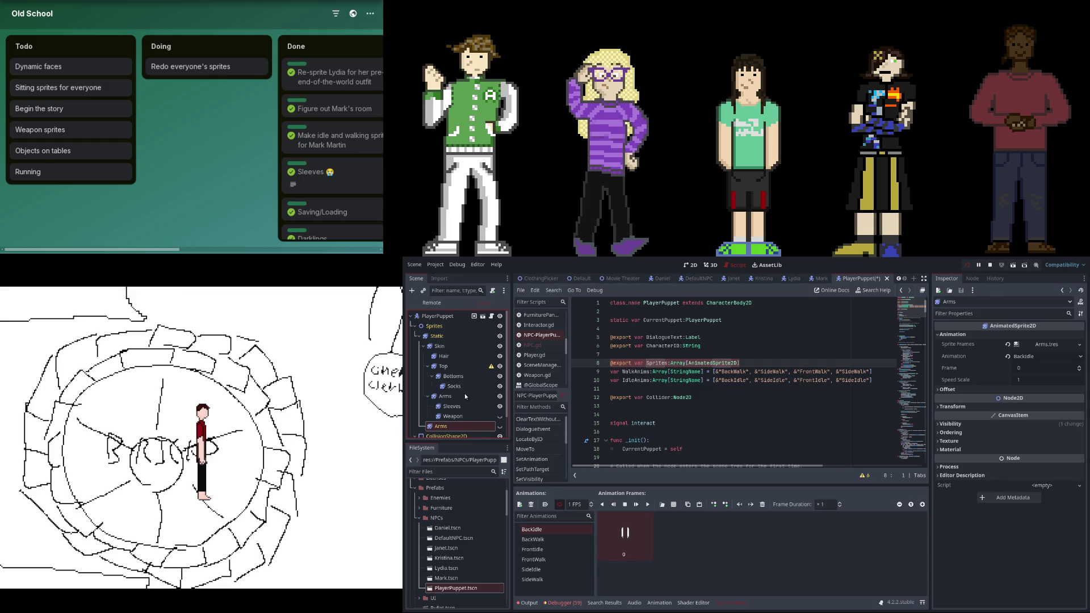
scroll(469, 362, "down", 2)
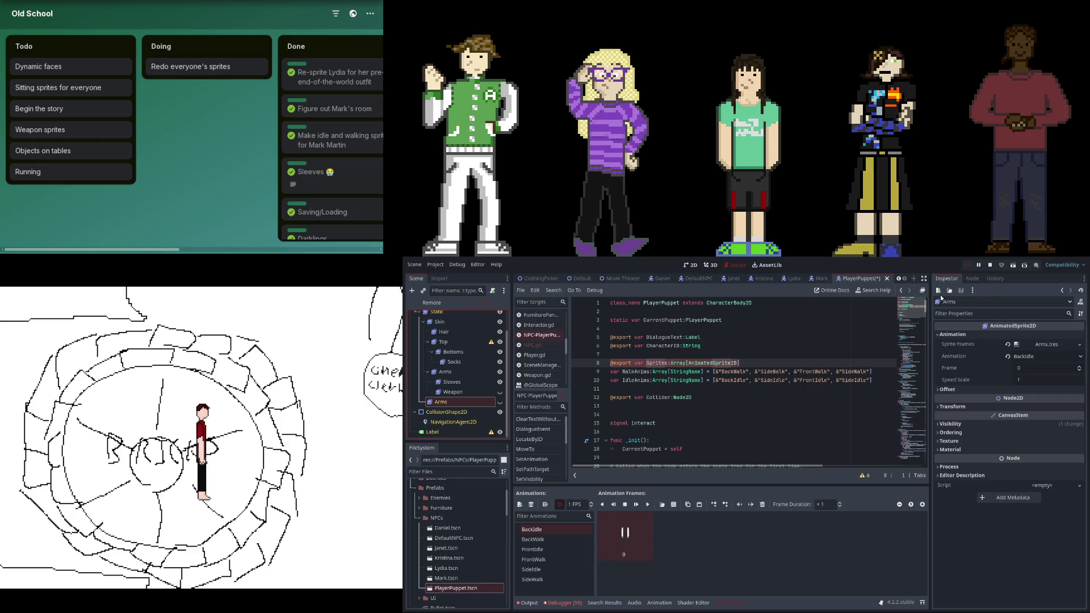
left_click(813, 404)
Step: Save the script and rerun the game to watch the dialogue cutscene
left_click(968, 264)
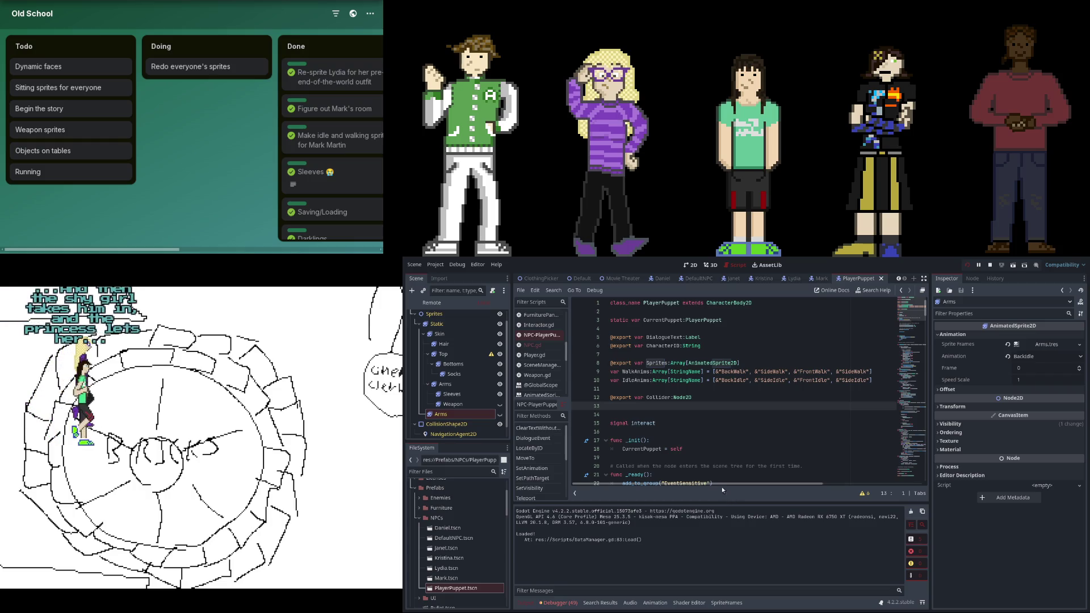
scroll(702, 441, "down", 5)
scroll(700, 440, "down", 15)
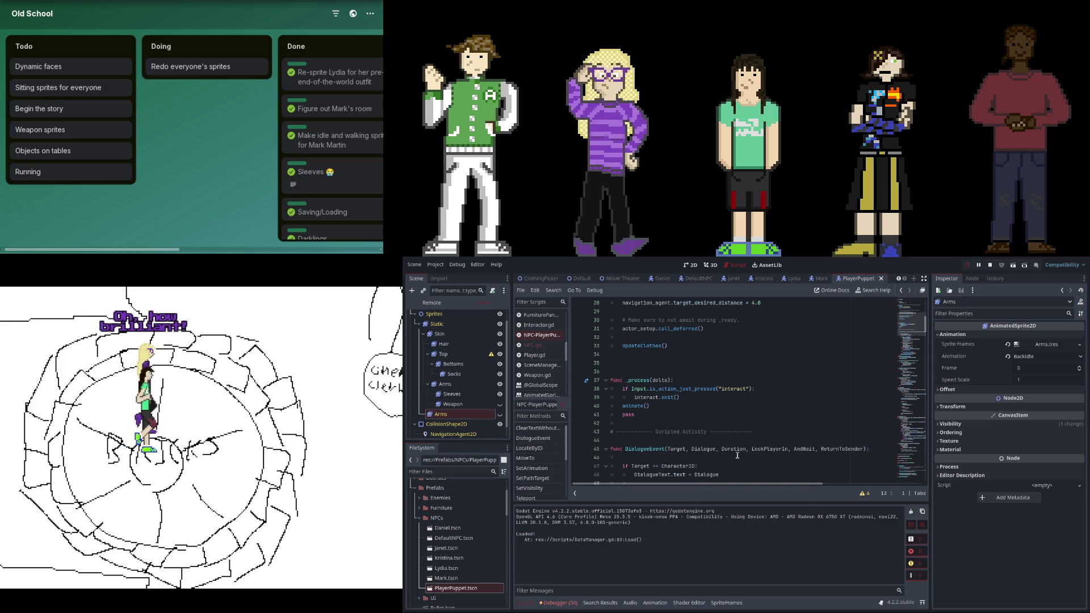
scroll(907, 443, "down", 20)
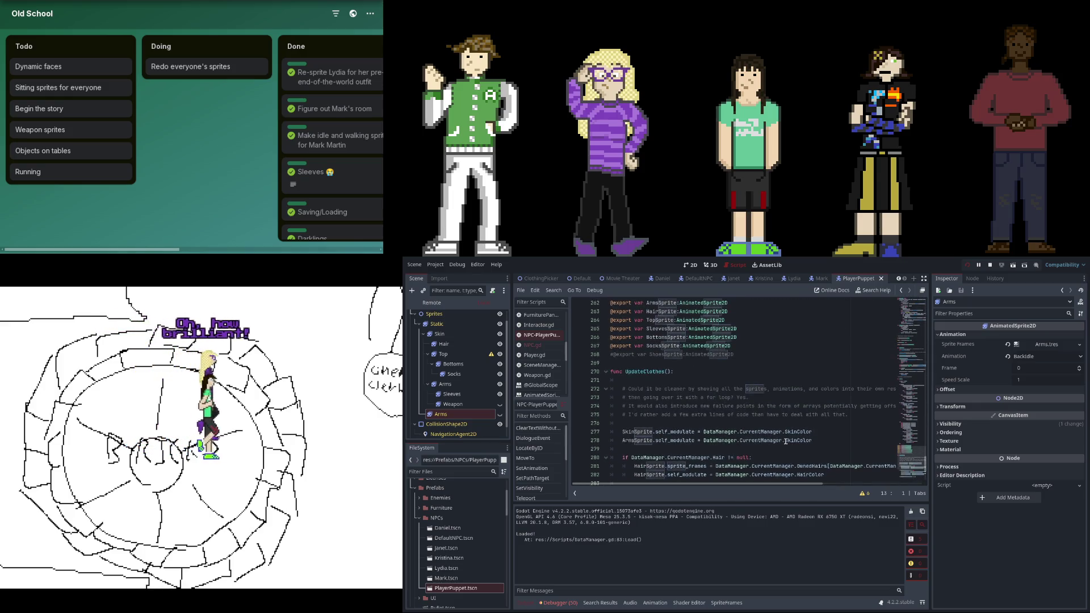
scroll(786, 441, "up", 13)
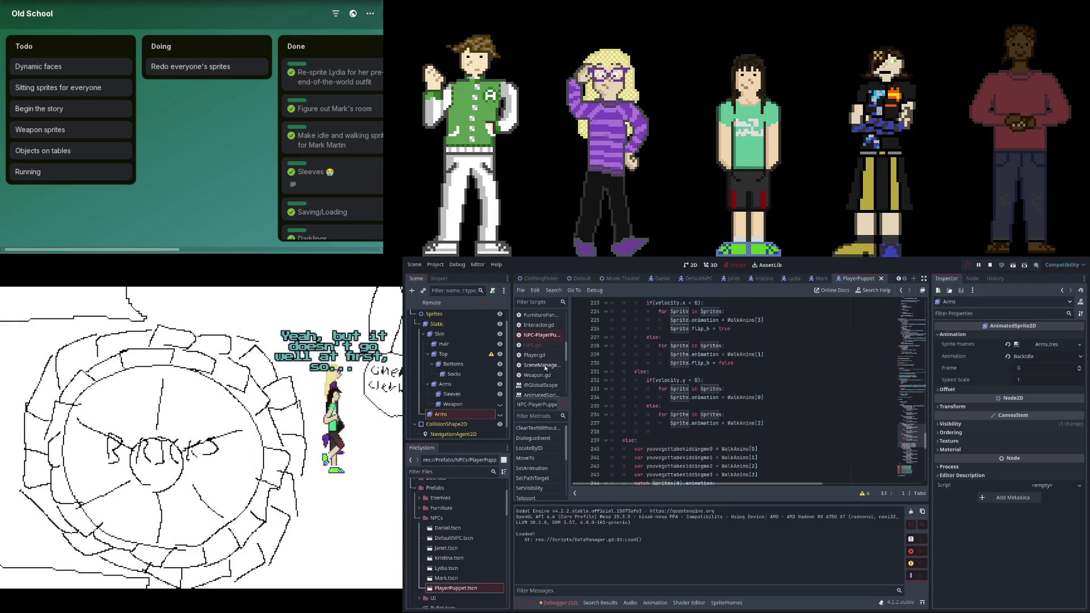
Step: Copy the Sprite.flip_h = false line from NPC.gd into the PlayerPuppet script's youvegottabekiddingme0 case
left_click(542, 347)
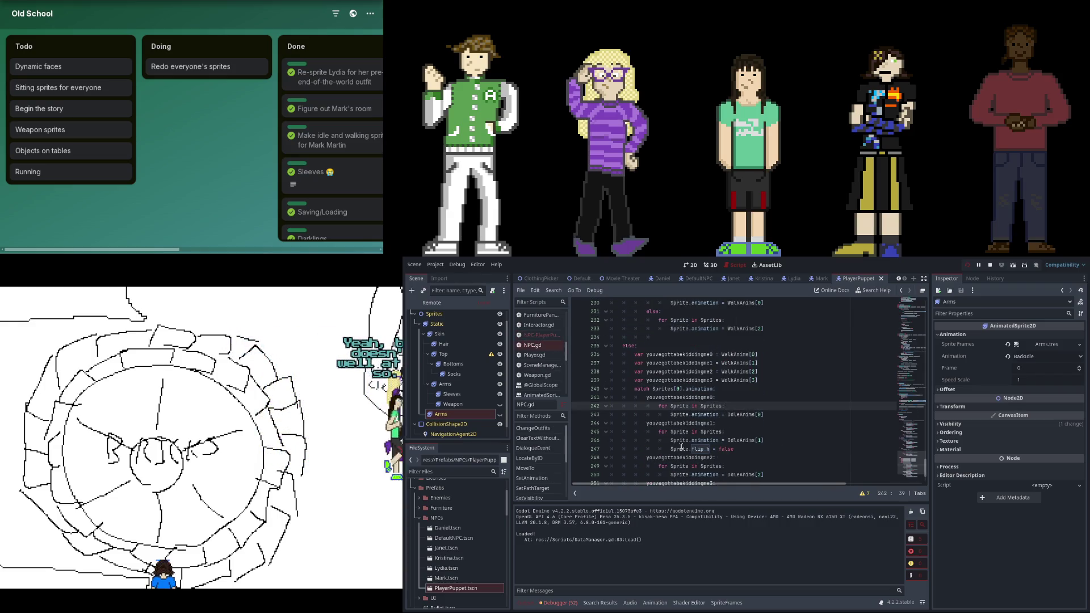
left_click_drag(670, 449, 754, 451)
key("alt+Left")
left_click(753, 390)
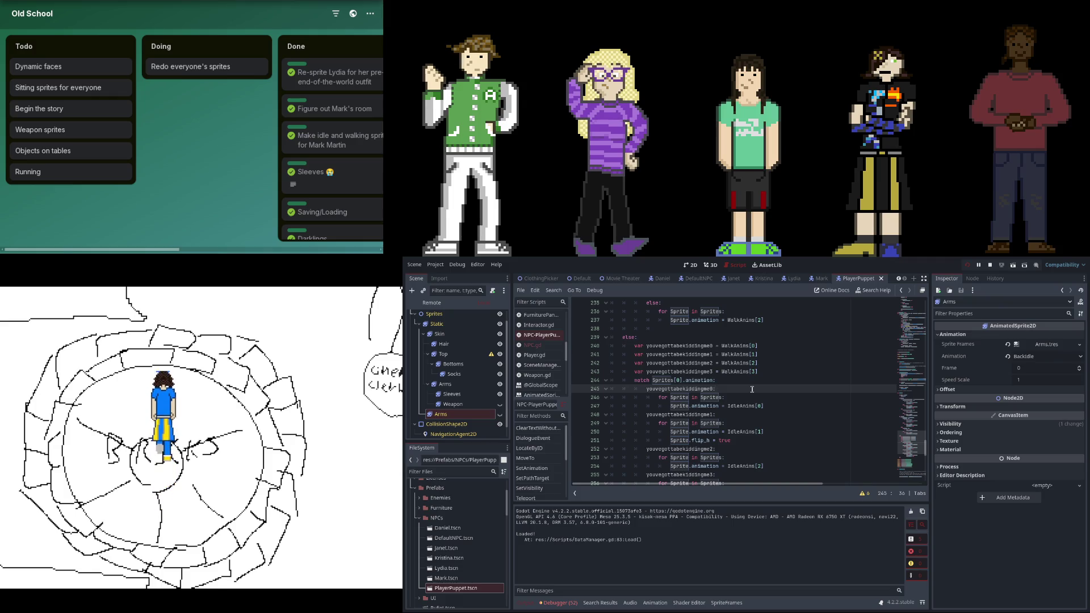
Step: Remove the Sprite.flip_h = false line from the first idle case
key("Return")
type("Sprite.flip_h = false")
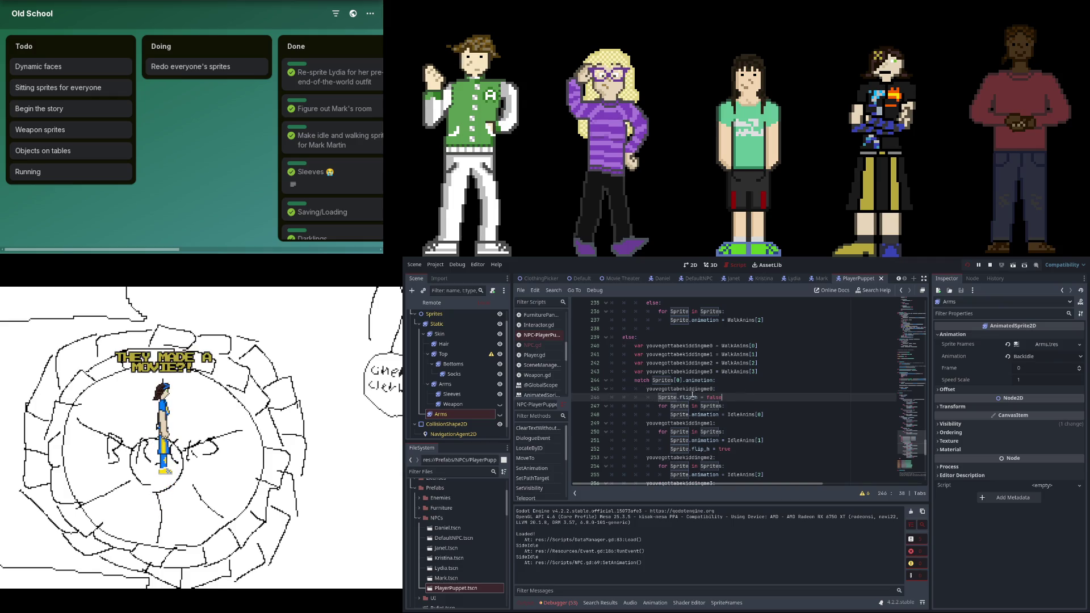
key("ctrl+shift+k")
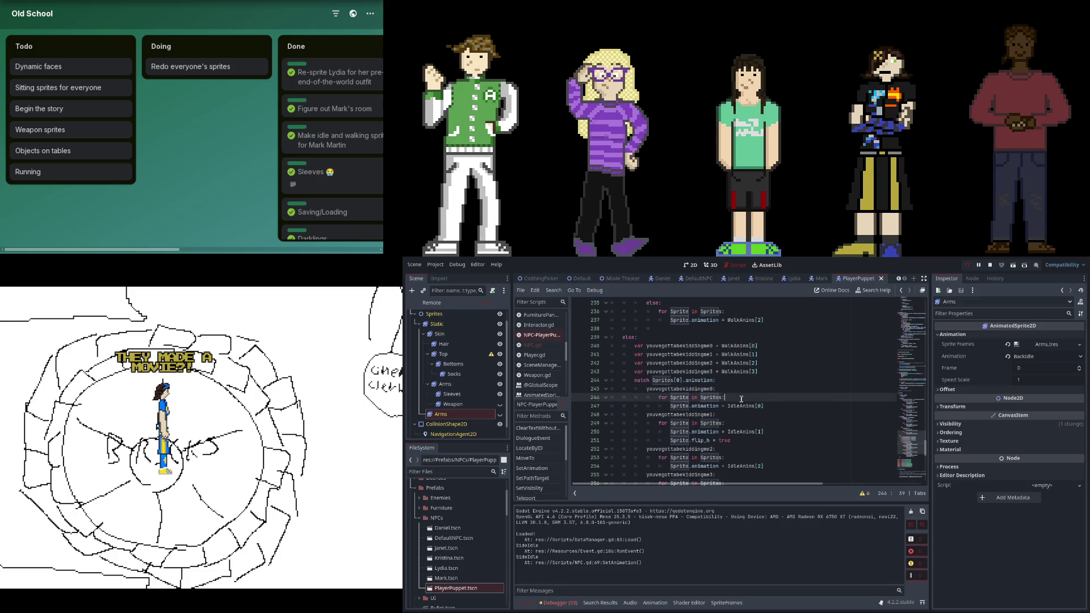
scroll(745, 395, "down", 1)
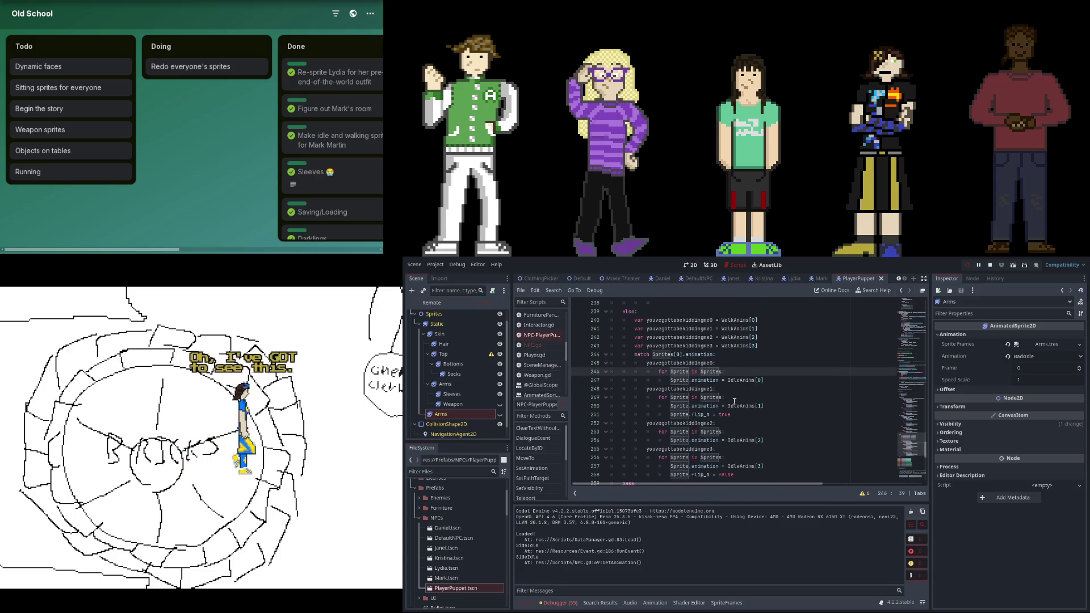
Step: Locate the flip_h true values on lines 250, 251 and 209 in the idle cases
left_click(773, 407)
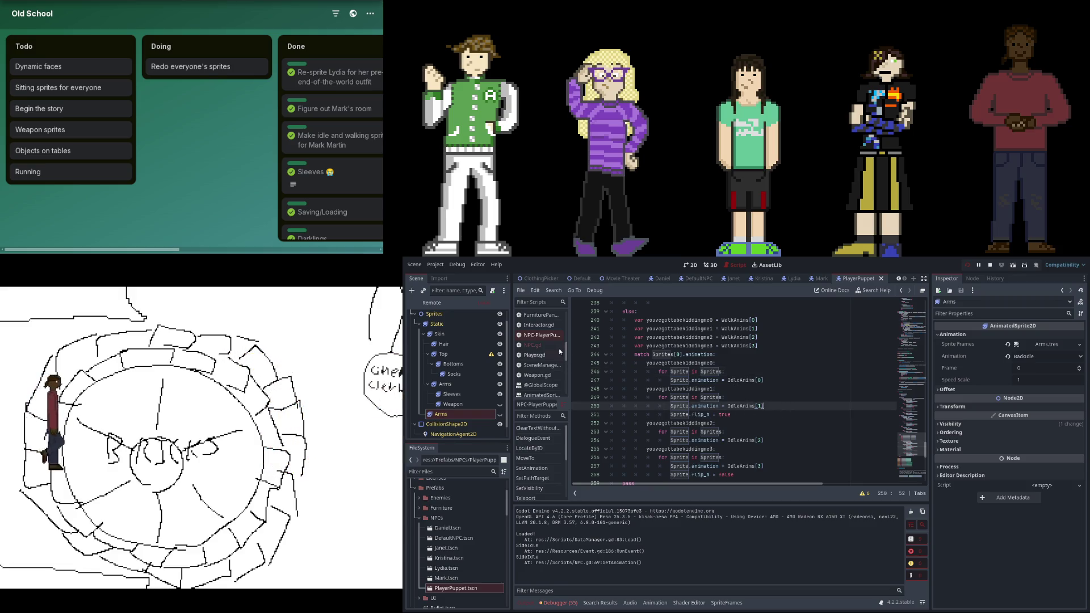
left_click(724, 415)
scroll(724, 415, "up", 8)
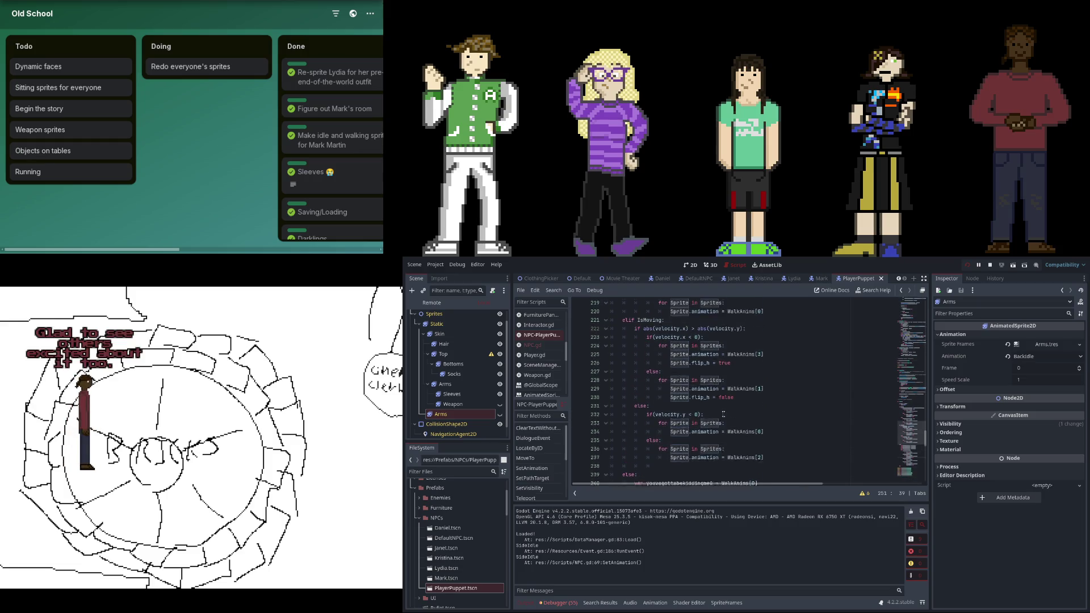
scroll(725, 415, "up", 6)
left_click(724, 415)
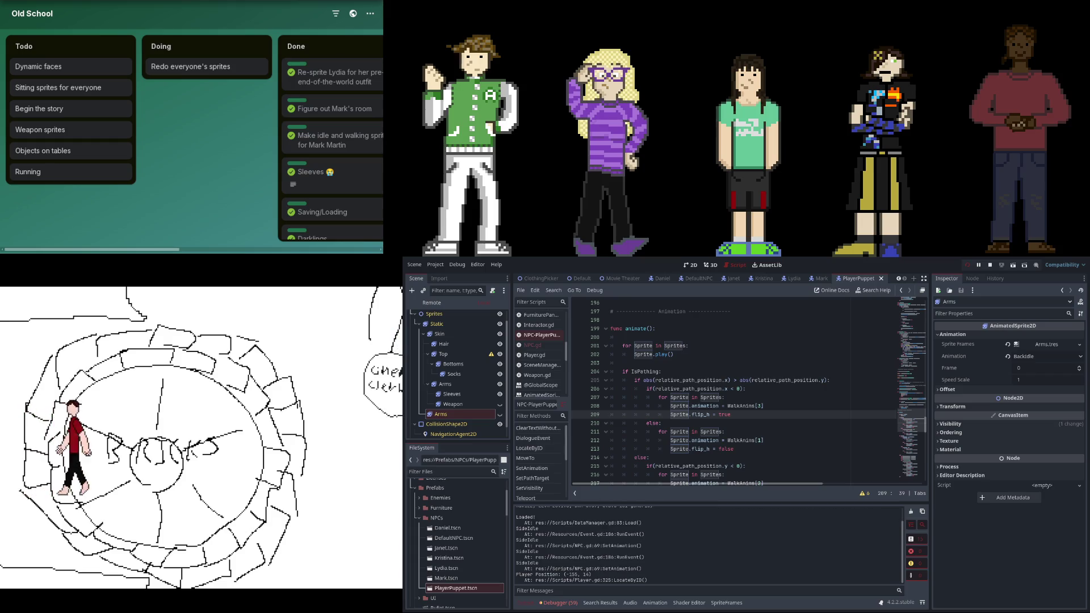
scroll(699, 452, "up", 6)
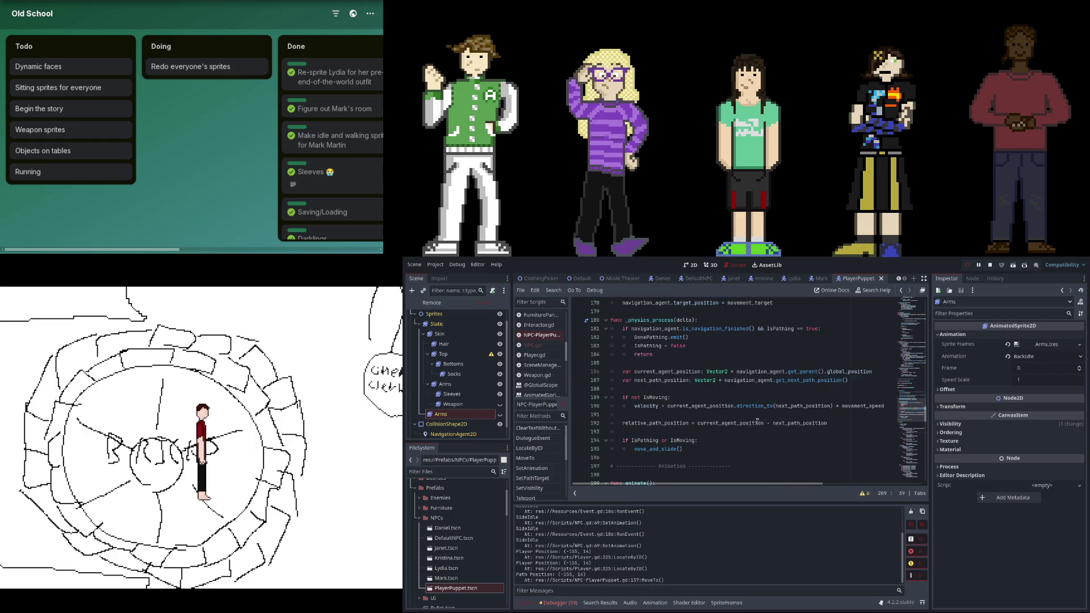
scroll(757, 417, "down", 5)
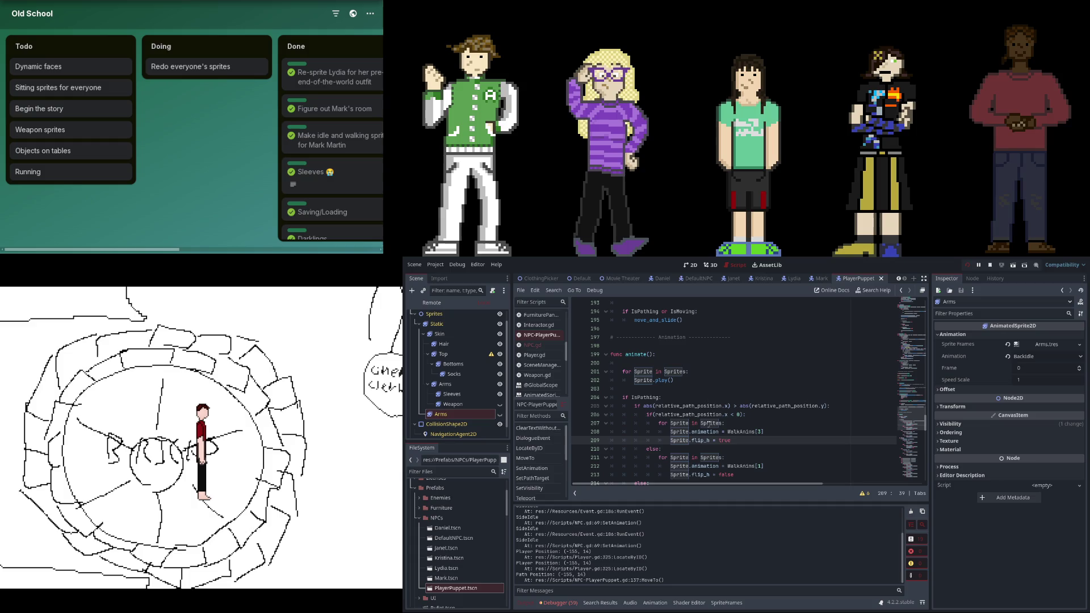
scroll(700, 413, "down", 3)
left_click(683, 364)
scroll(740, 369, "down", 4)
scroll(722, 399, "down", 3)
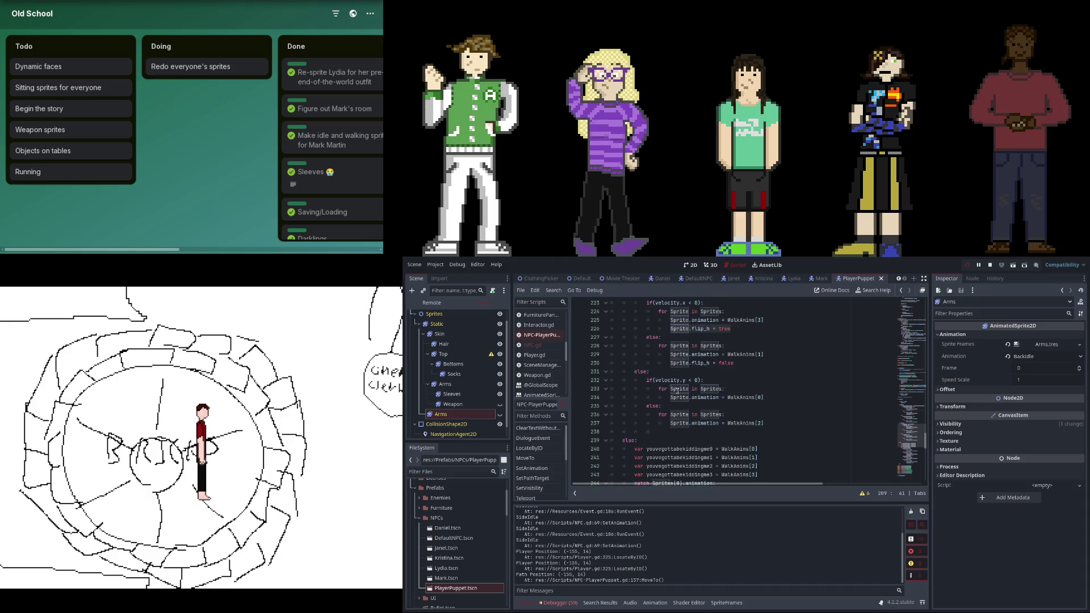
scroll(675, 389, "up", 2)
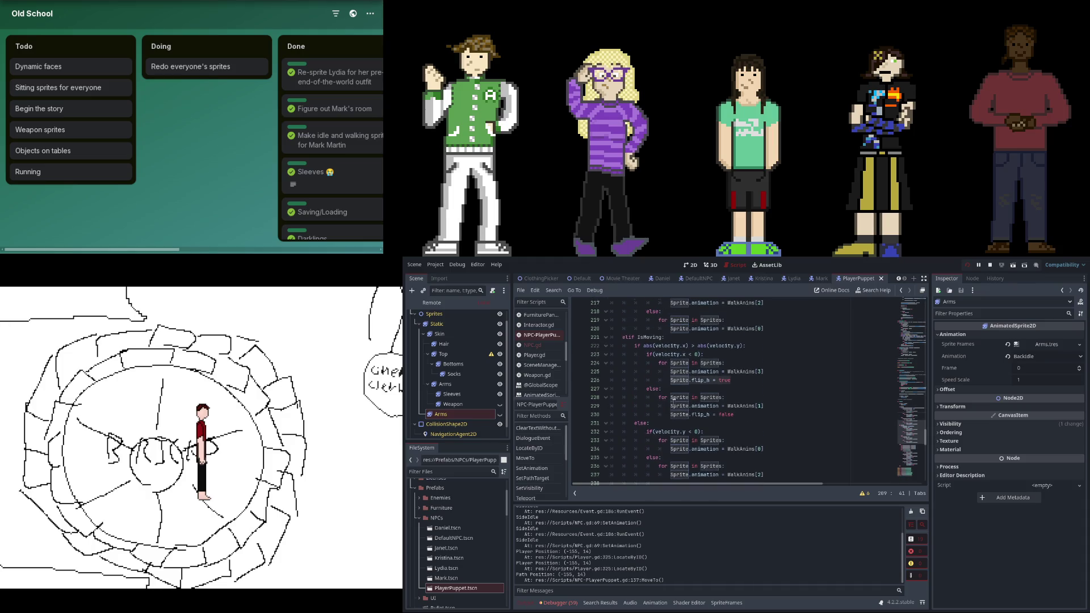
left_click(687, 417)
left_click(679, 381)
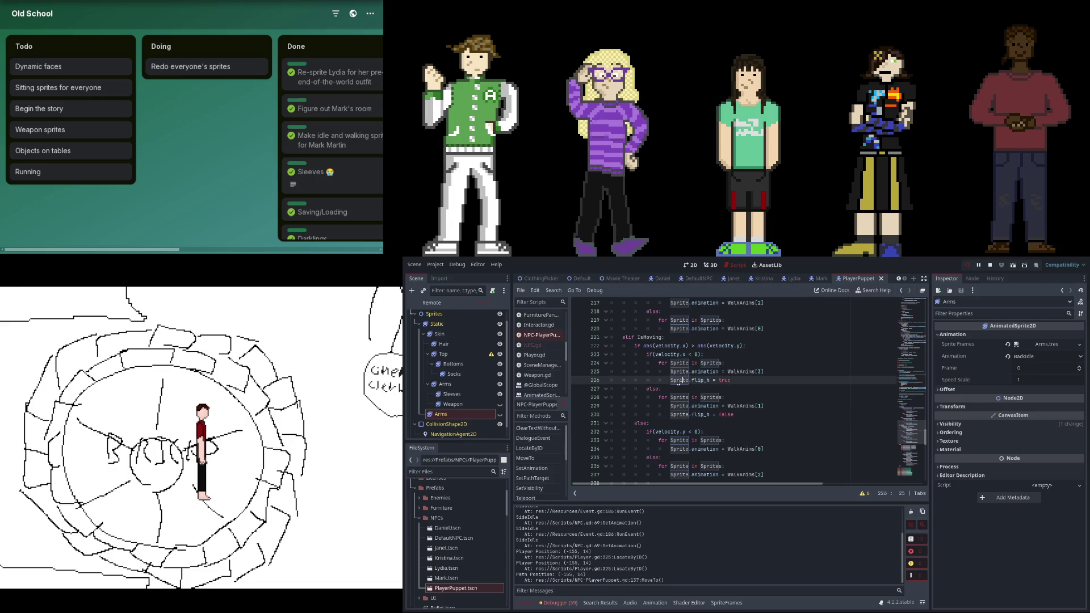
left_click(722, 380)
type("tru")
double_click(724, 379)
scroll(713, 388, "up", 3)
scroll(710, 441, "down", 3)
scroll(738, 426, "up", 3)
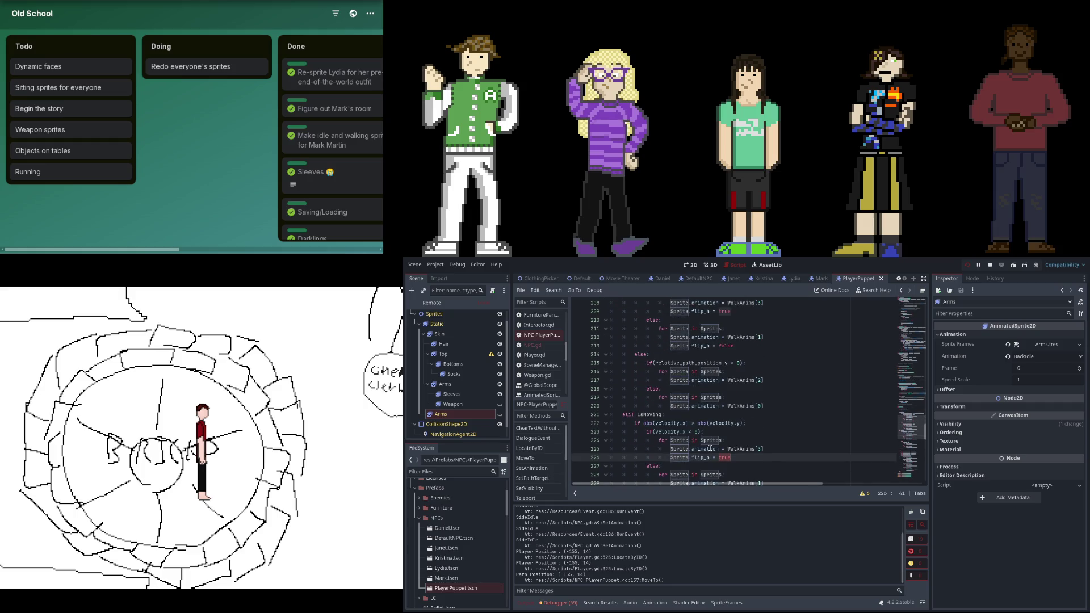
left_click(749, 450)
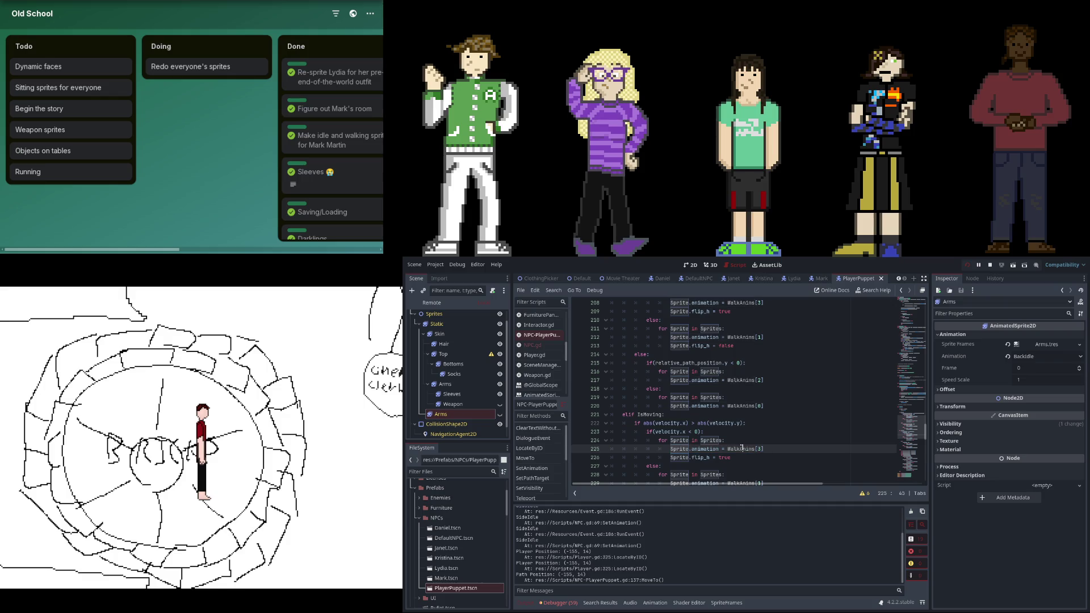
Step: Search the script for Sprite.animation without Match Case and step through the matches
left_click_drag(675, 449, 719, 449)
key("ctrl+f")
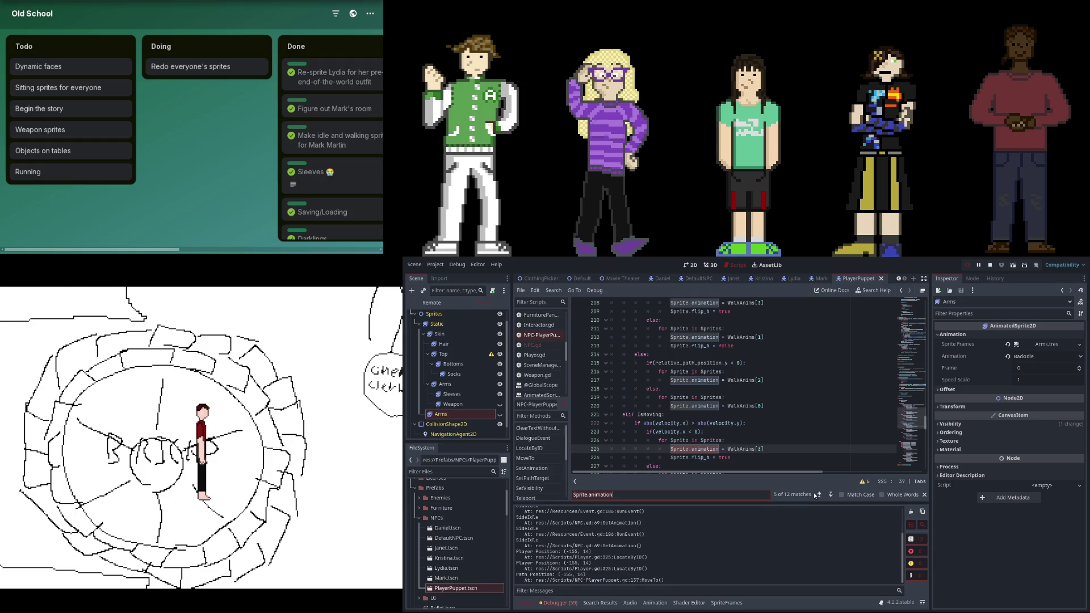
left_click(817, 494)
left_click(817, 495)
left_click(817, 494)
left_click(816, 495)
left_click(841, 495)
left_click(832, 496)
left_click(832, 496)
left_click(832, 496)
left_click(832, 496)
left_click(832, 496)
left_click(832, 496)
left_click(832, 495)
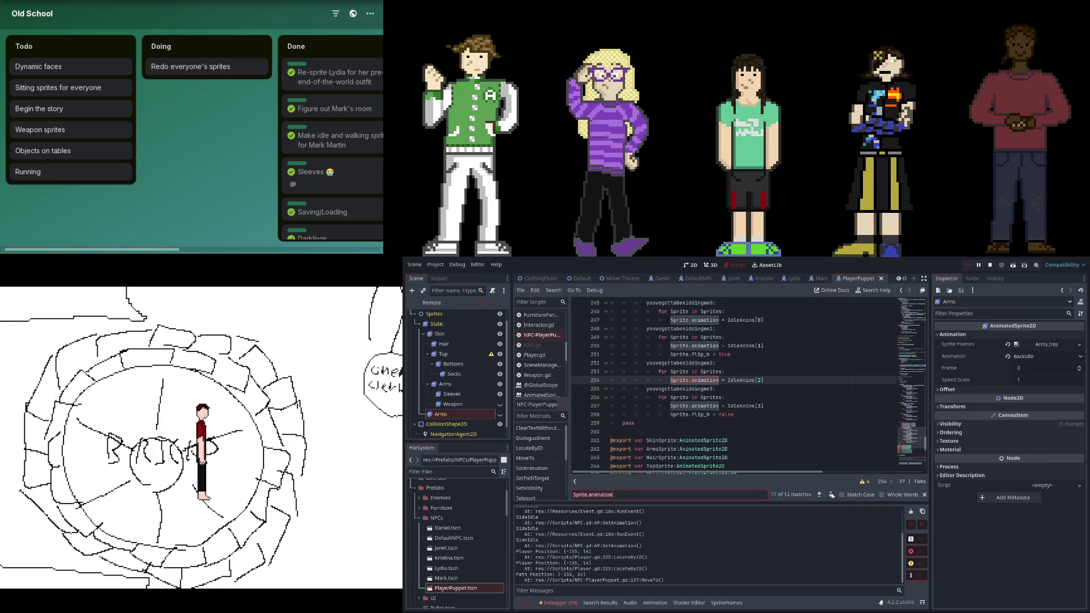
left_click(832, 496)
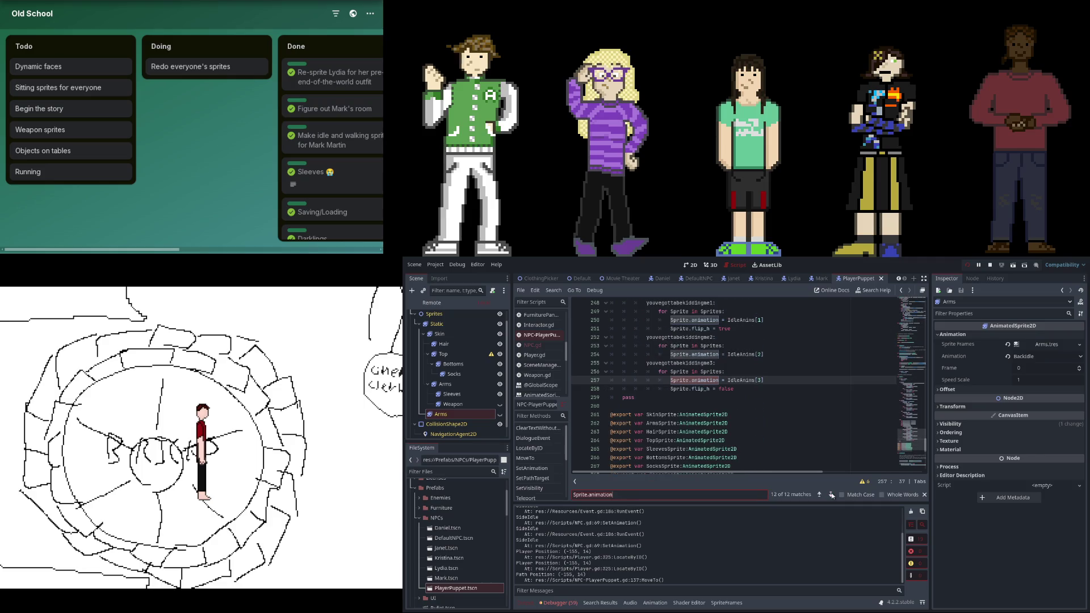
Step: Change line 258's flip_h to true and line 251's to false, then pause the game
left_click(731, 389)
type("true")
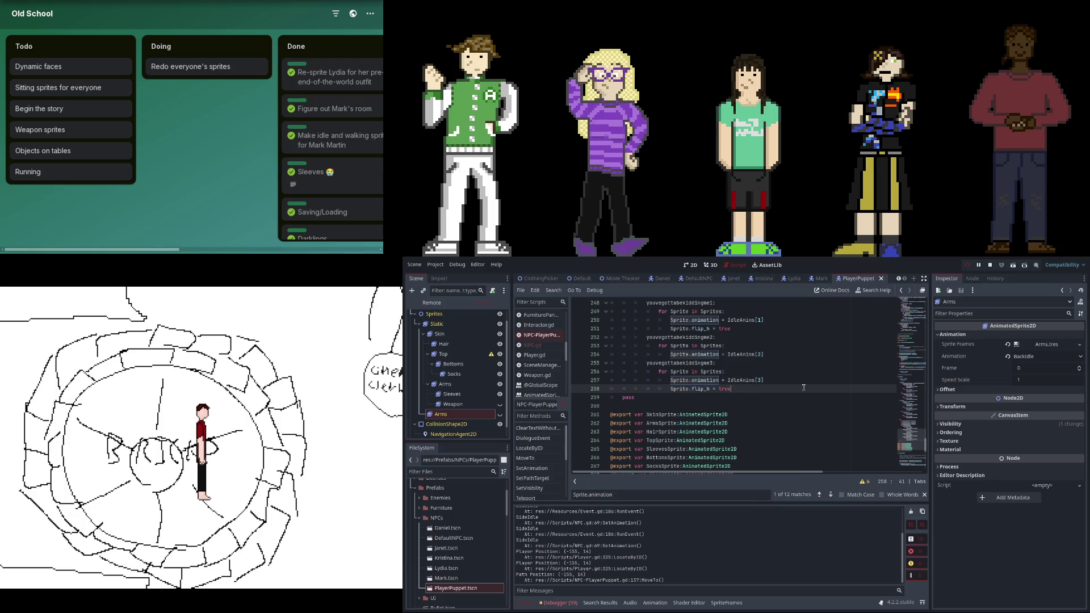
double_click(721, 329)
type("false")
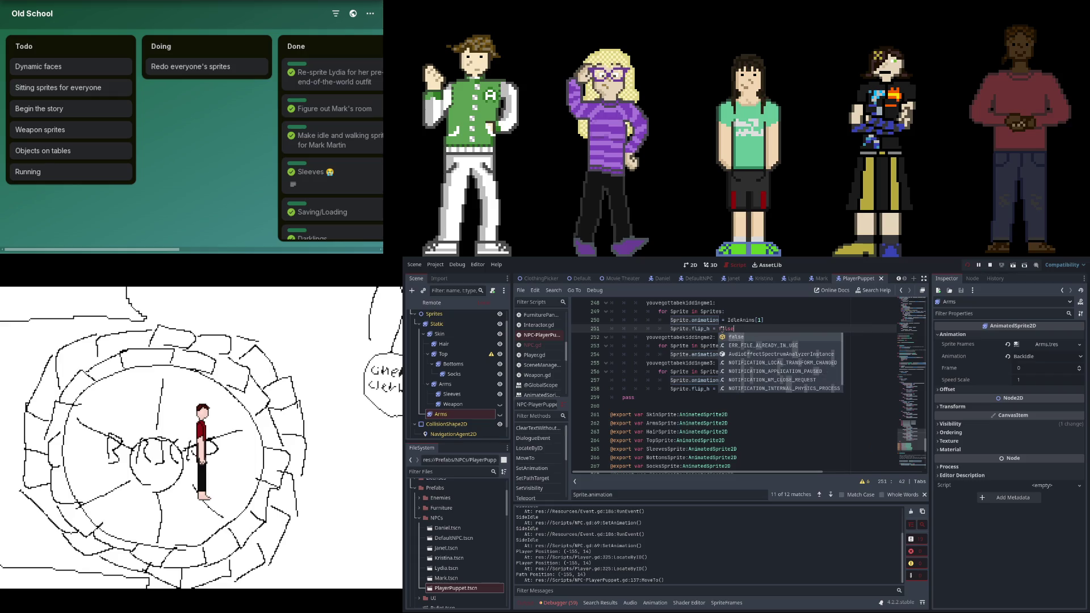
left_click(671, 321)
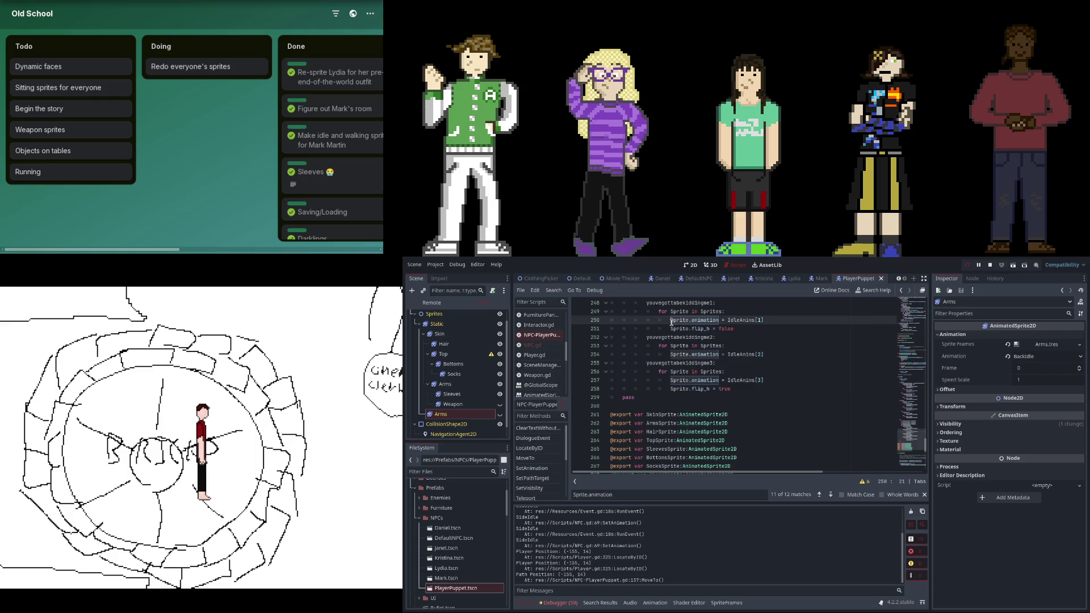
left_click(830, 495)
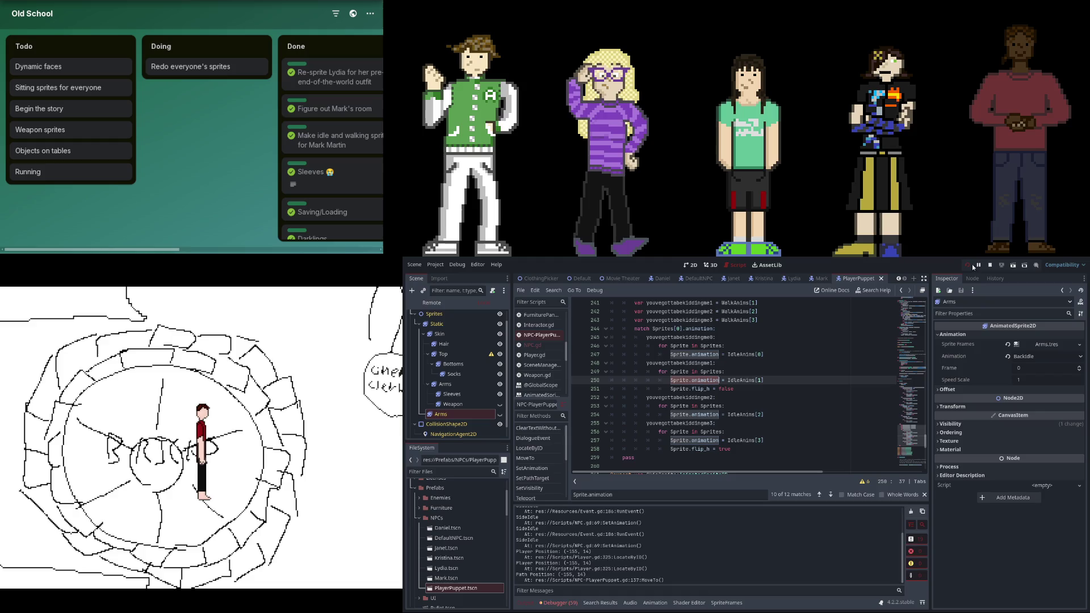
left_click(975, 264)
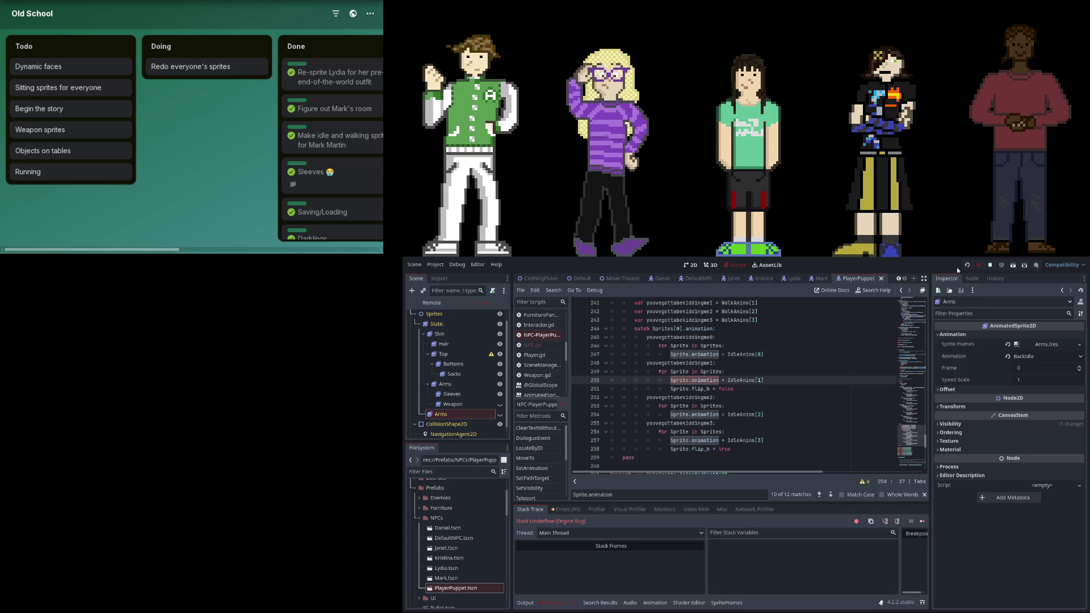
Step: Stop the game and switch from the ClothingPicker scene to the Default scene
left_click(965, 265)
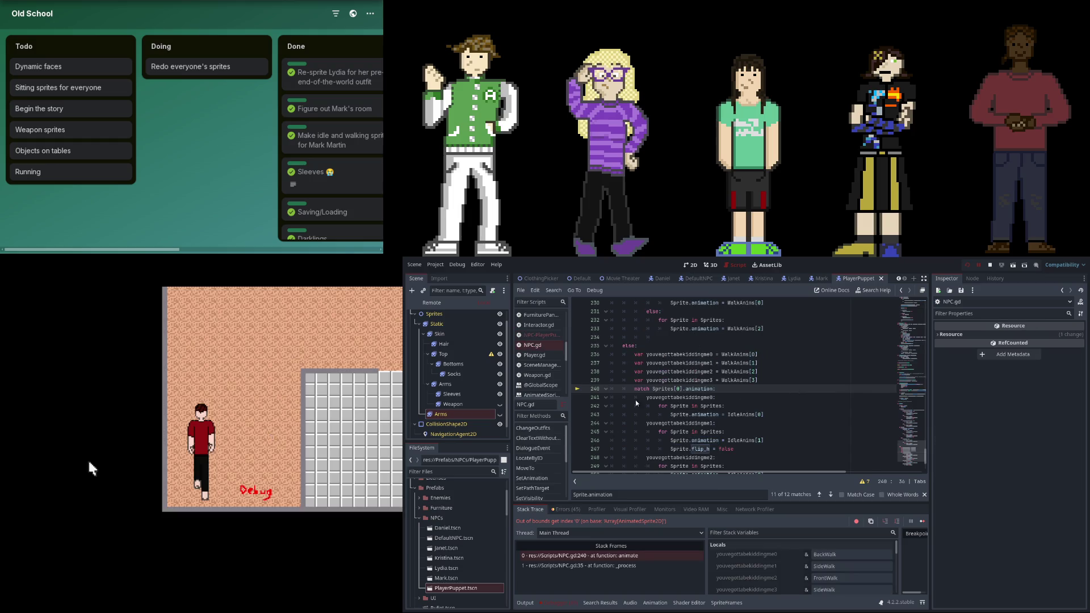
scroll(750, 557, "down", 5)
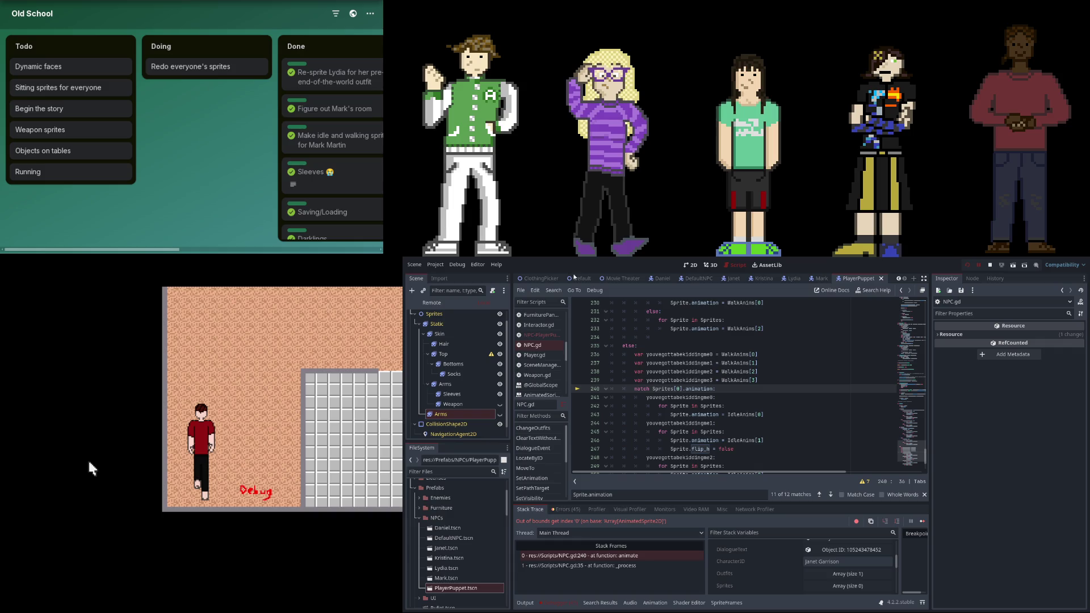
left_click(536, 279)
left_click(623, 279)
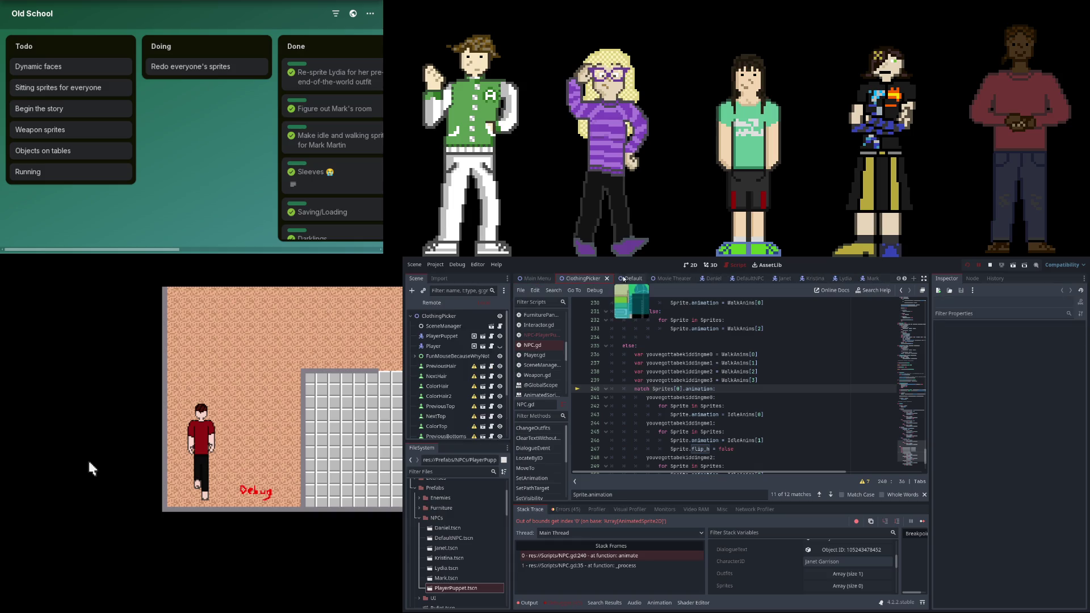
Step: Revert the Collider property to default on the Daniel and Lydia NPCs
left_click(451, 366)
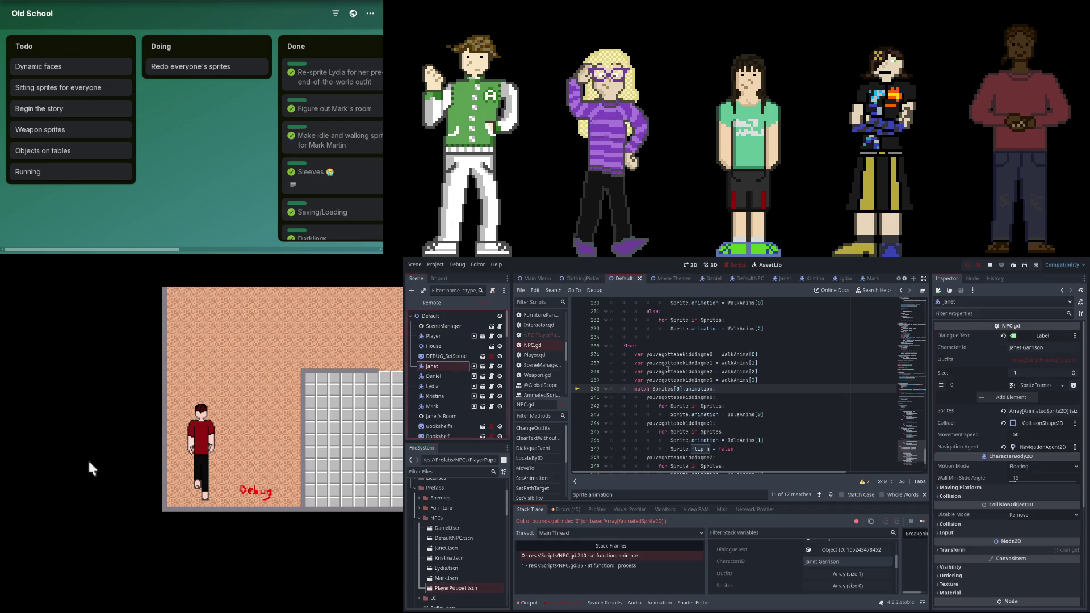
left_click(1003, 411)
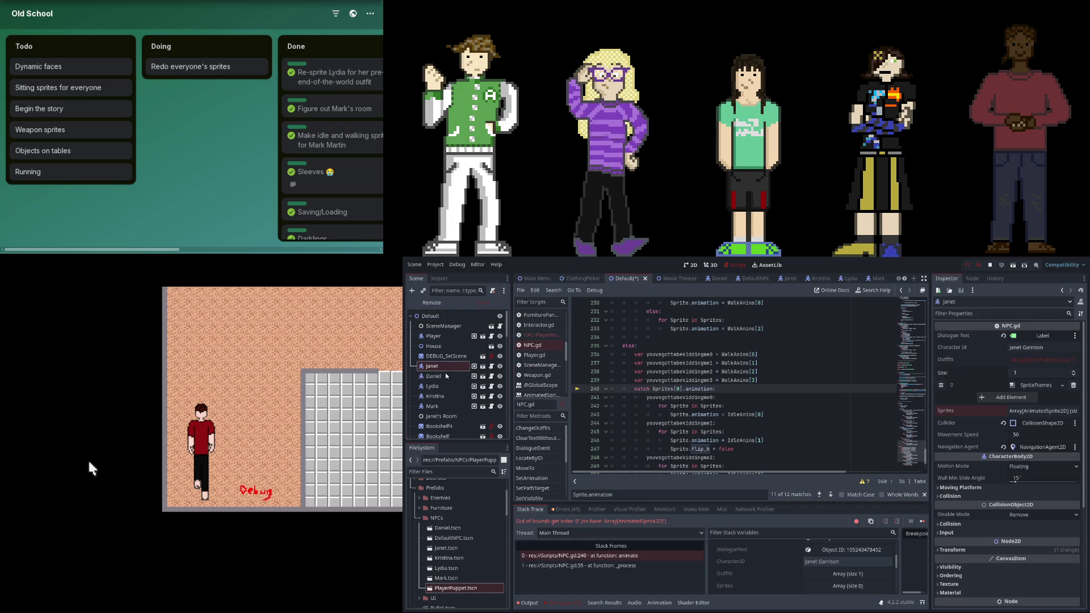
key("Down")
left_click(1004, 384)
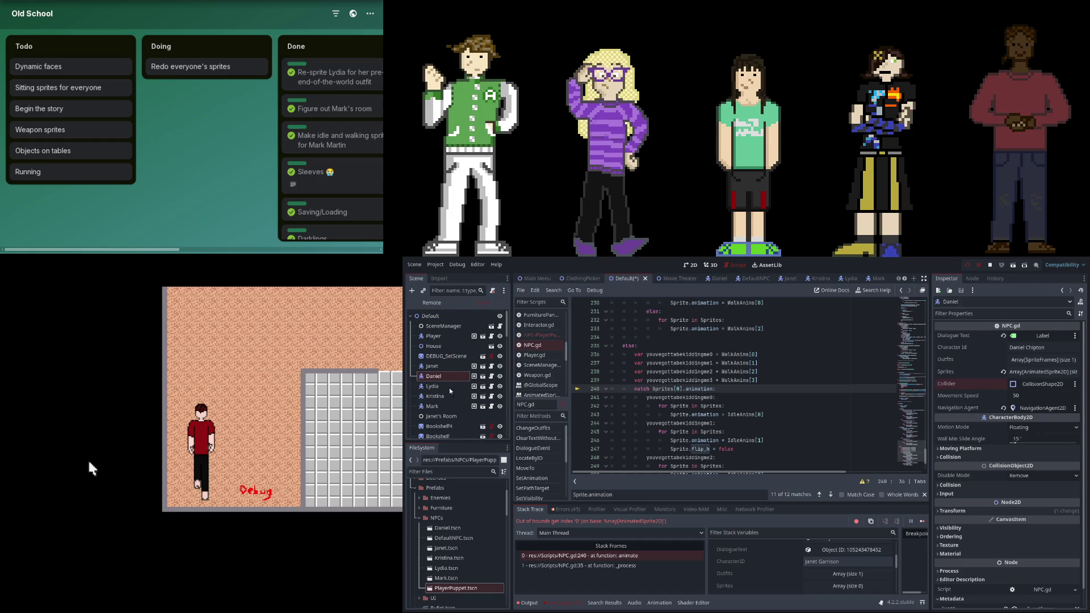
left_click(448, 387)
left_click(1003, 384)
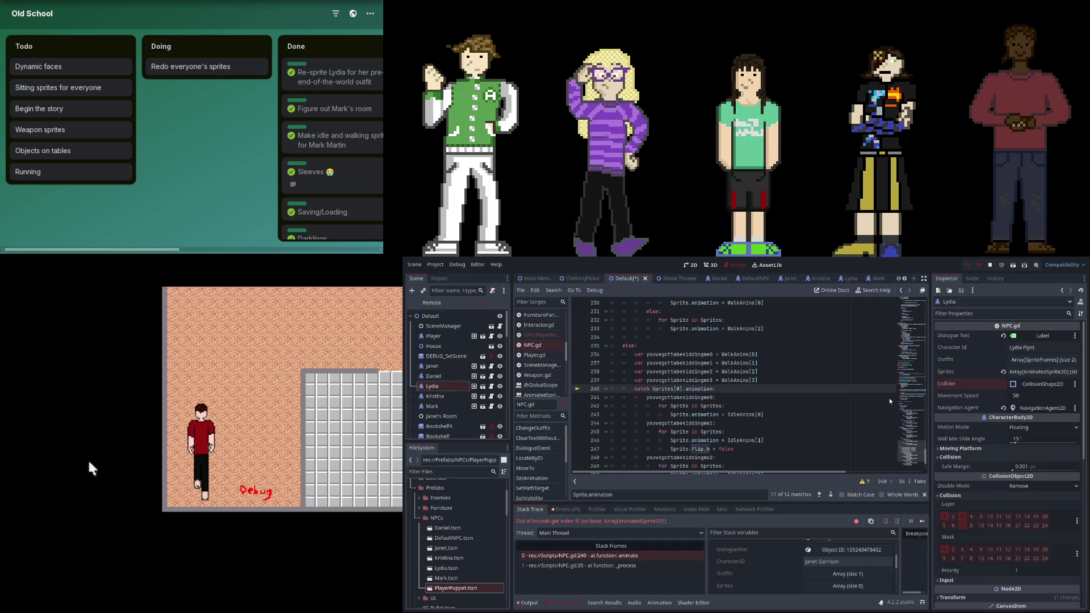
Step: Inspect Kristina's and Mark's NPC properties, then stop the crashed game session
left_click(454, 397)
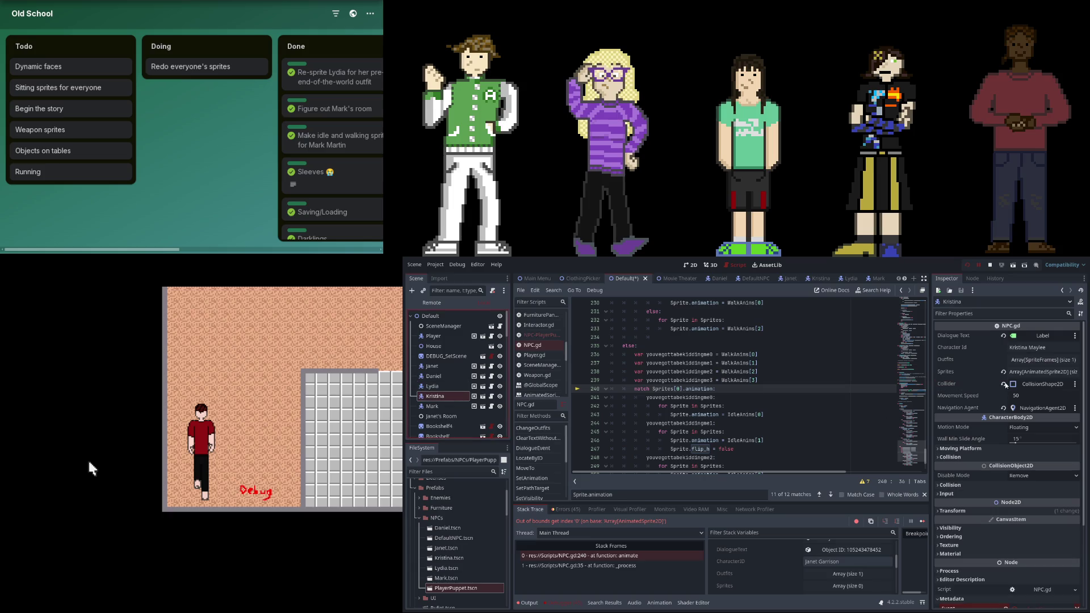
key("Down")
scroll(505, 413, "down", 10)
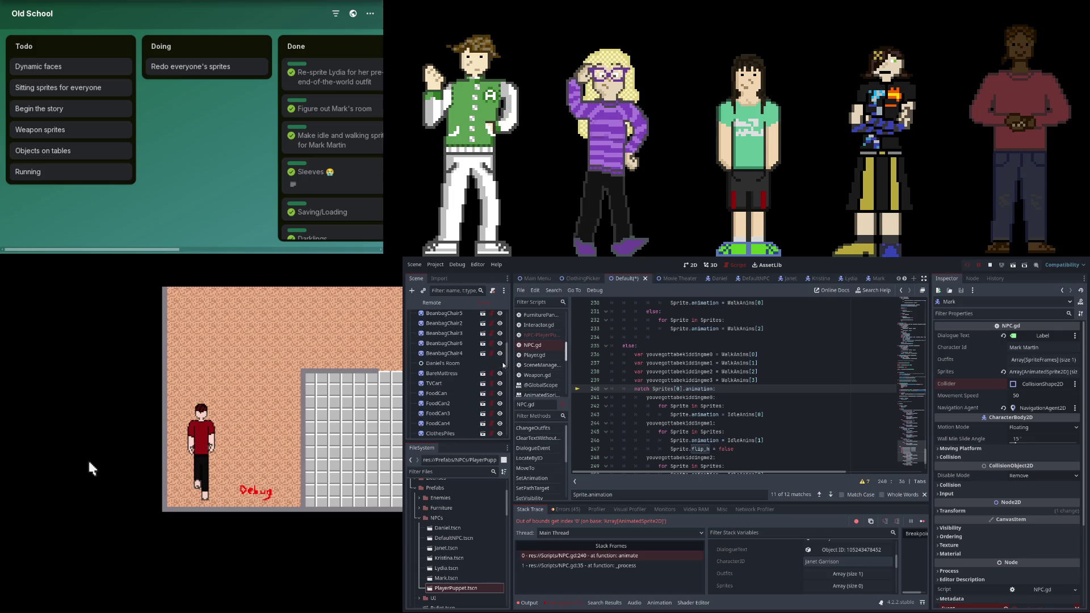
scroll(483, 426, "down", 5)
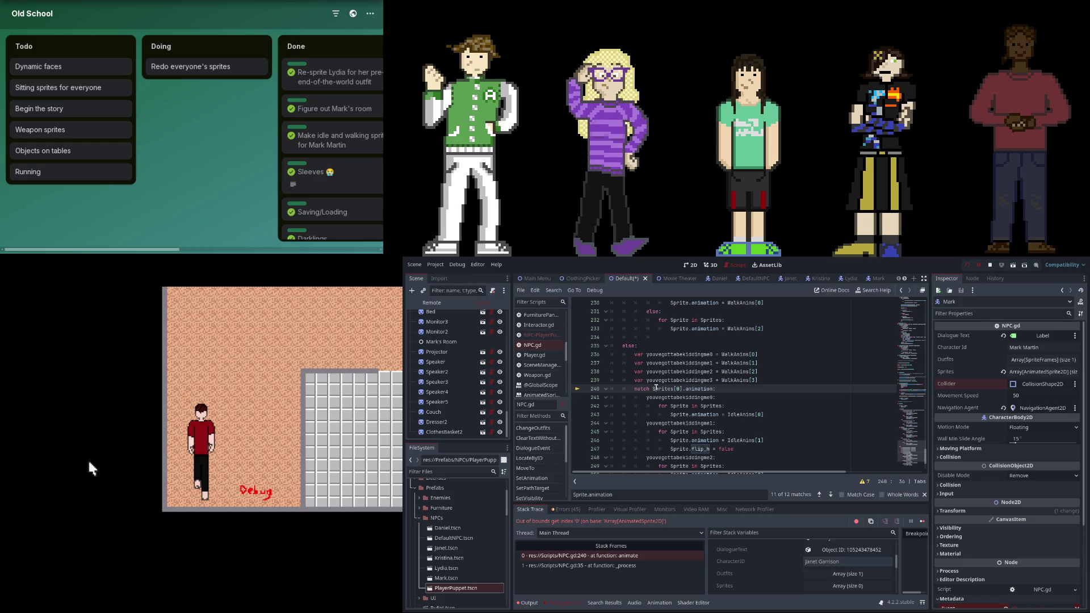
left_click(968, 266)
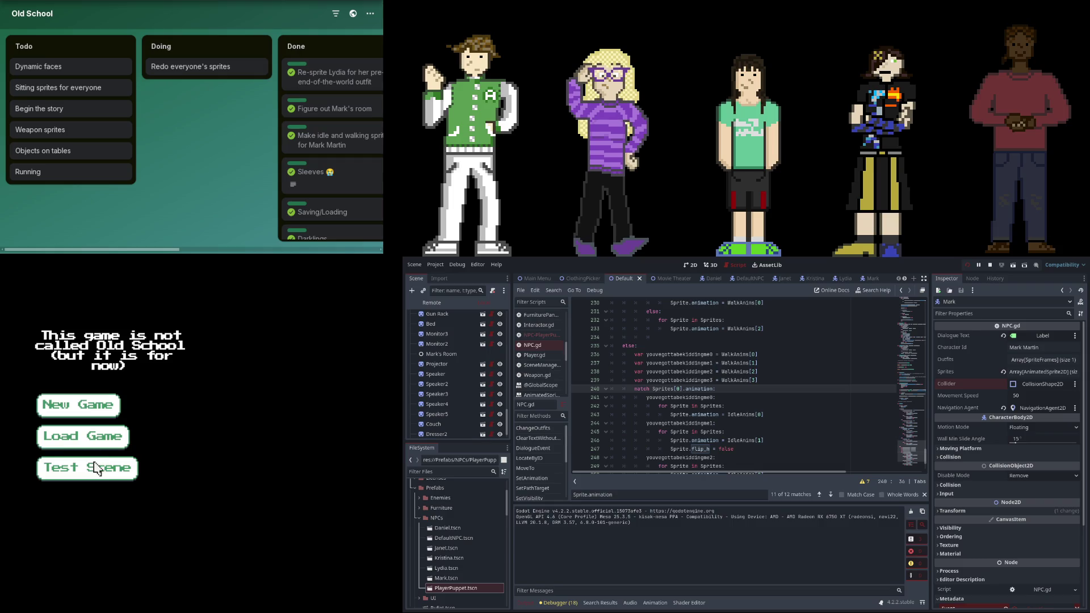
Step: Launch the Test Scene, inspect Daniel's properties, and stop the game
left_click(94, 465)
scroll(774, 555, "down", 5)
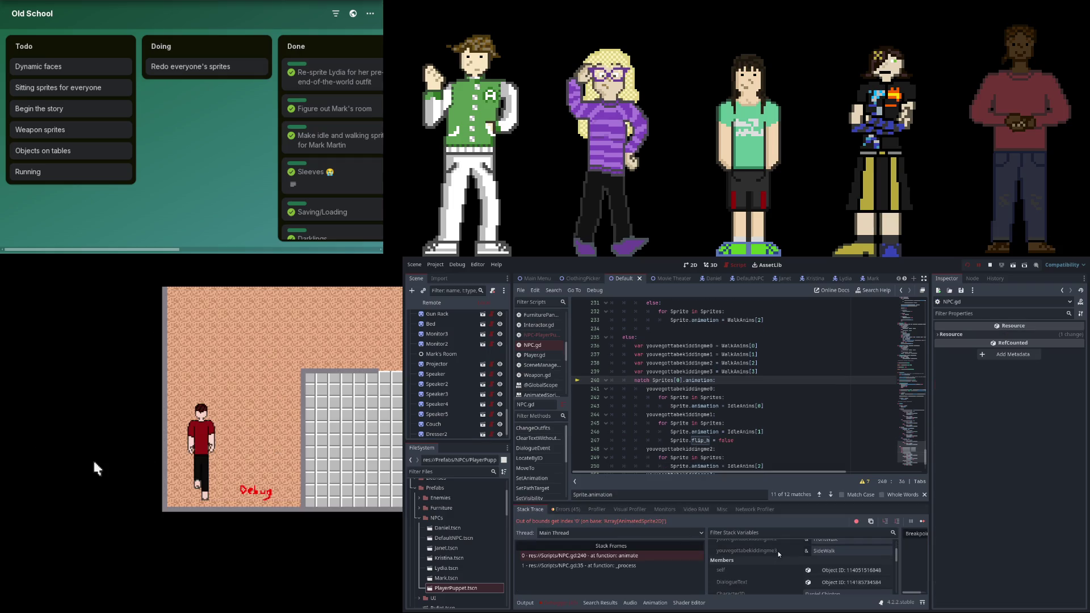
scroll(479, 388, "up", 5)
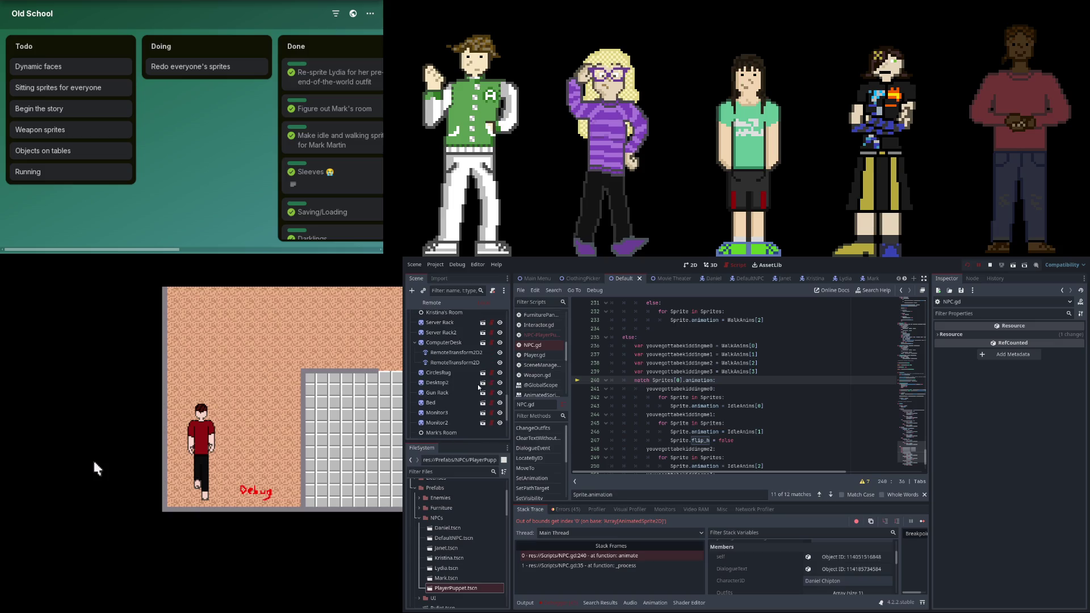
scroll(458, 359, "up", 10)
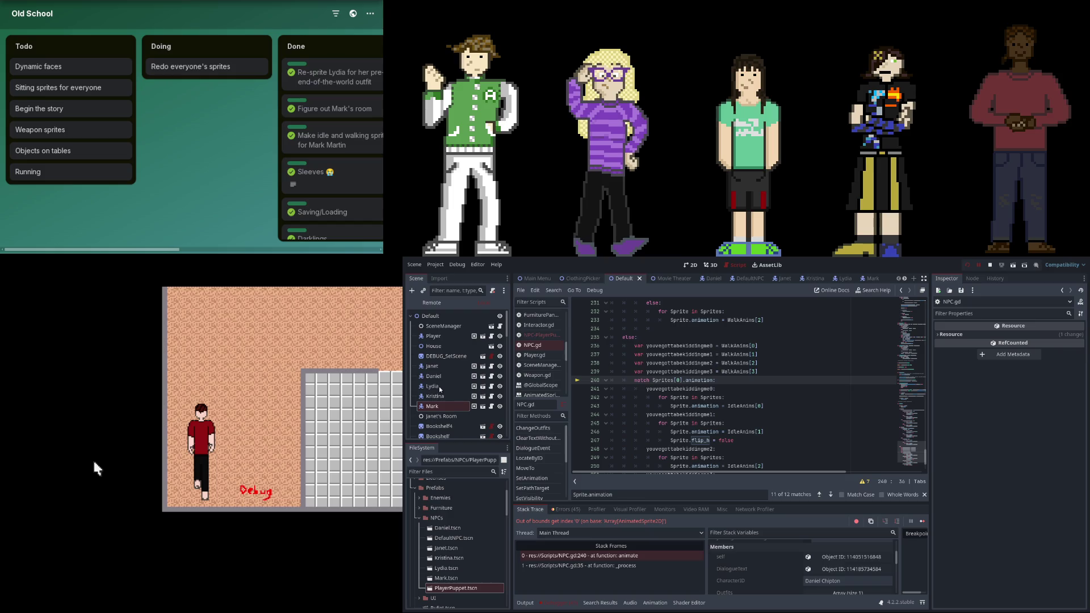
left_click(434, 376)
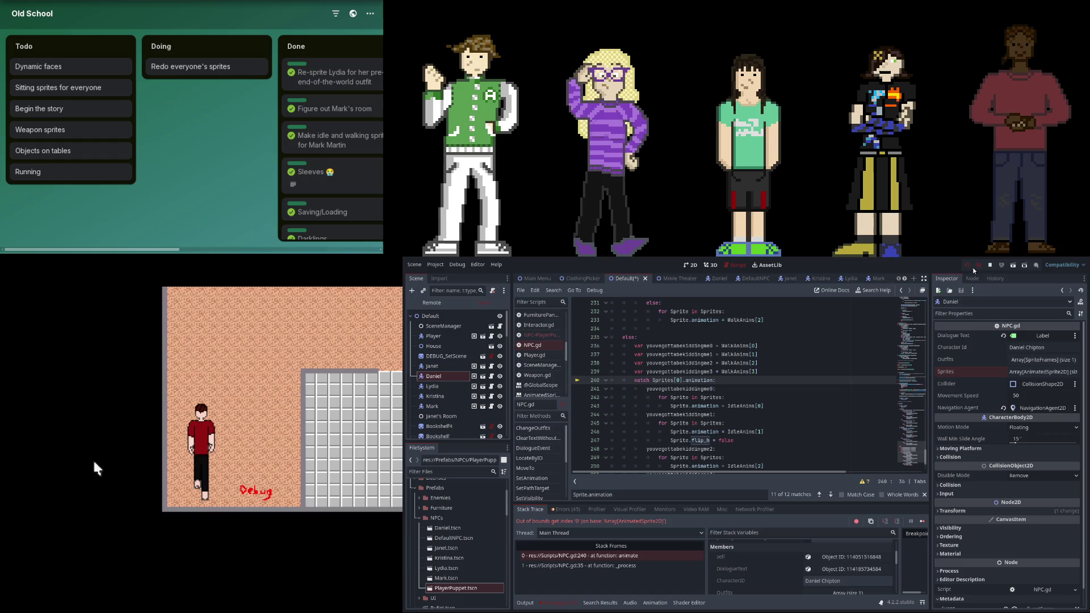
left_click(990, 266)
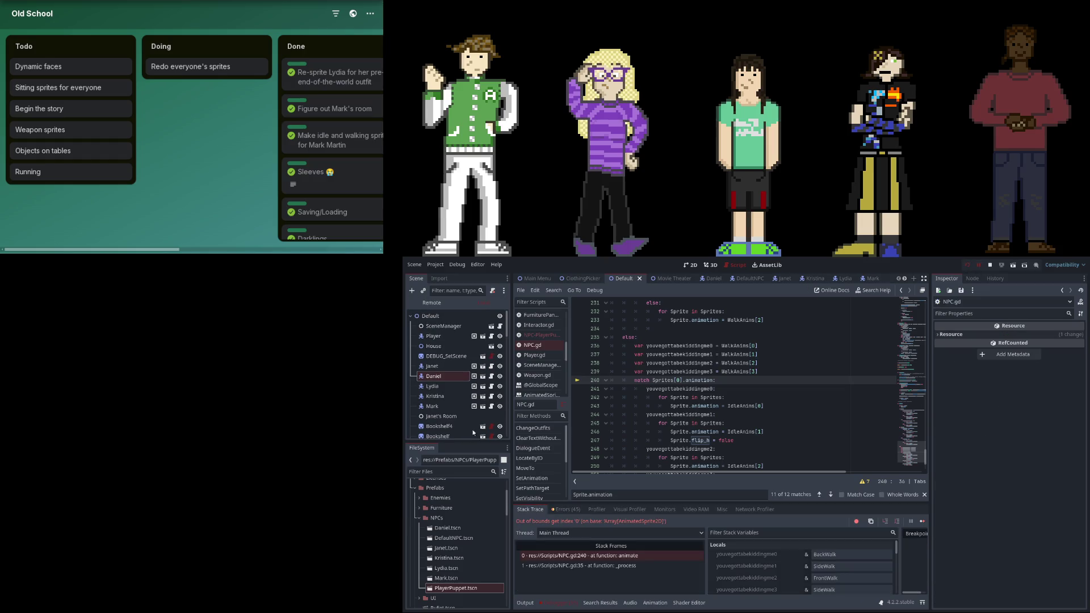
Step: Reset Lydia's Sprites property to default, check Kristina, Janet's Room and Mark, then restart the game
scroll(783, 564, "down", 3)
left_click(443, 387)
left_click(1003, 373)
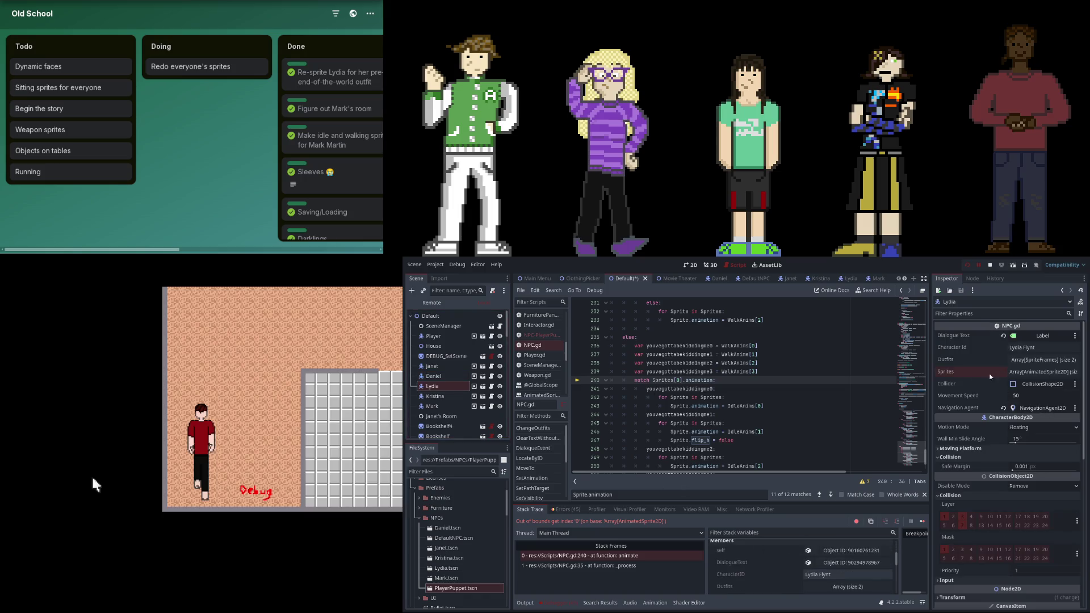
left_click(479, 394)
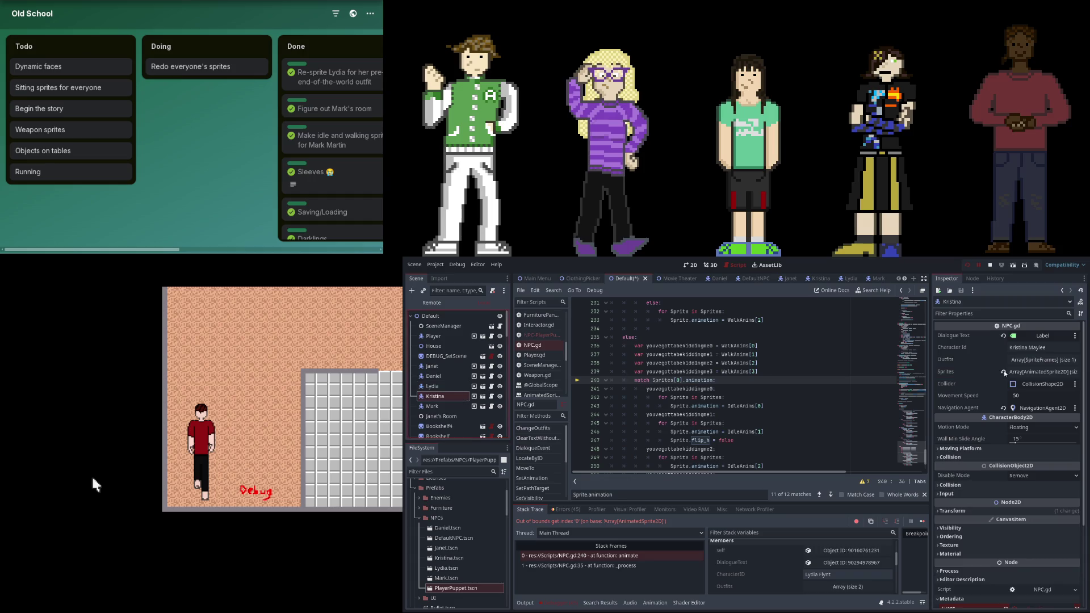
left_click(438, 417)
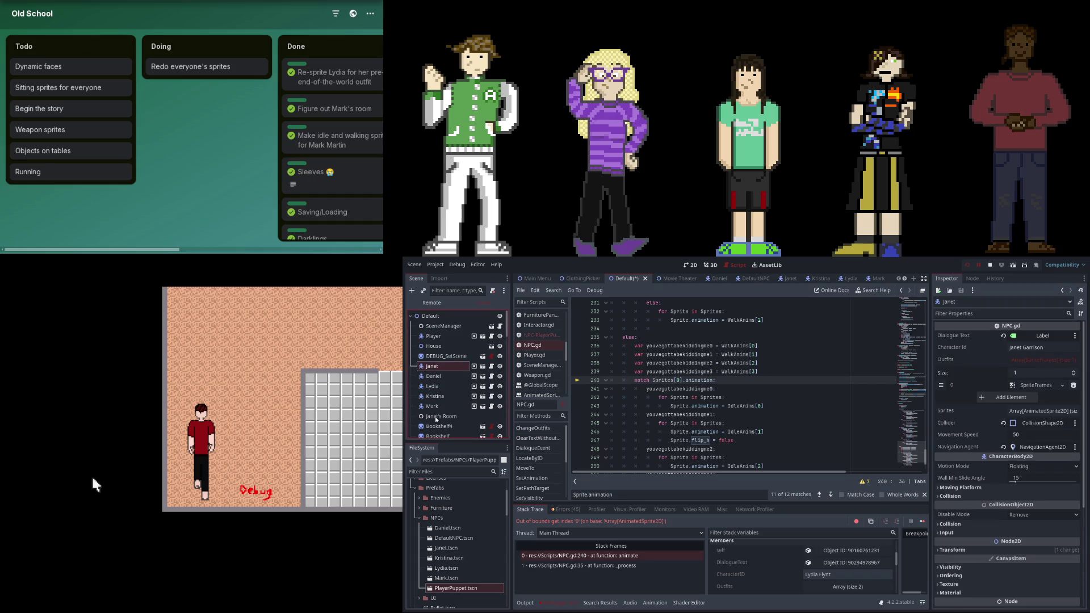
left_click(442, 406)
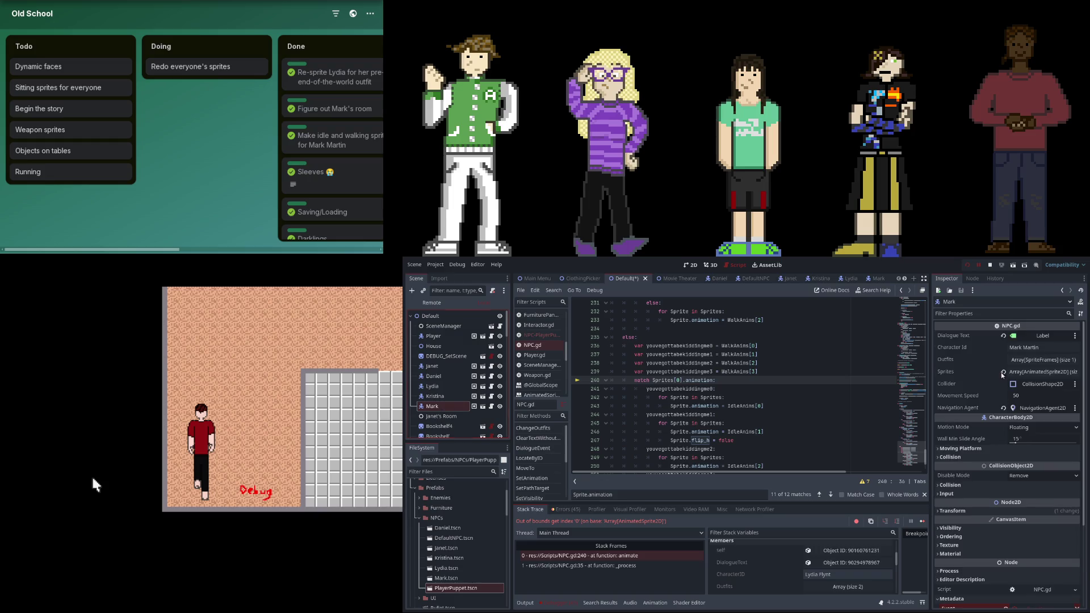
key("F8")
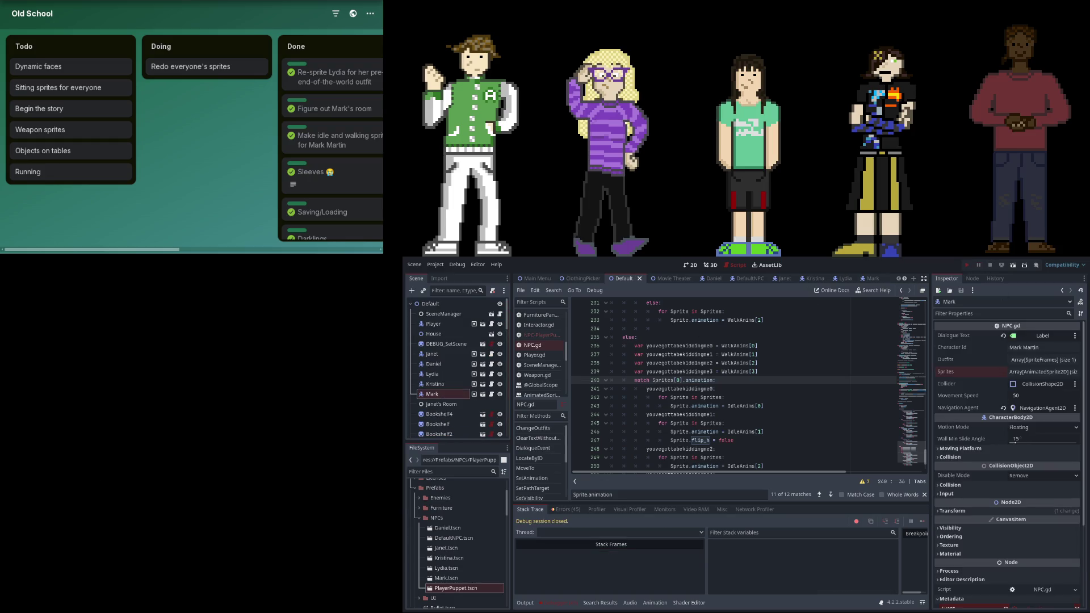
key("F5")
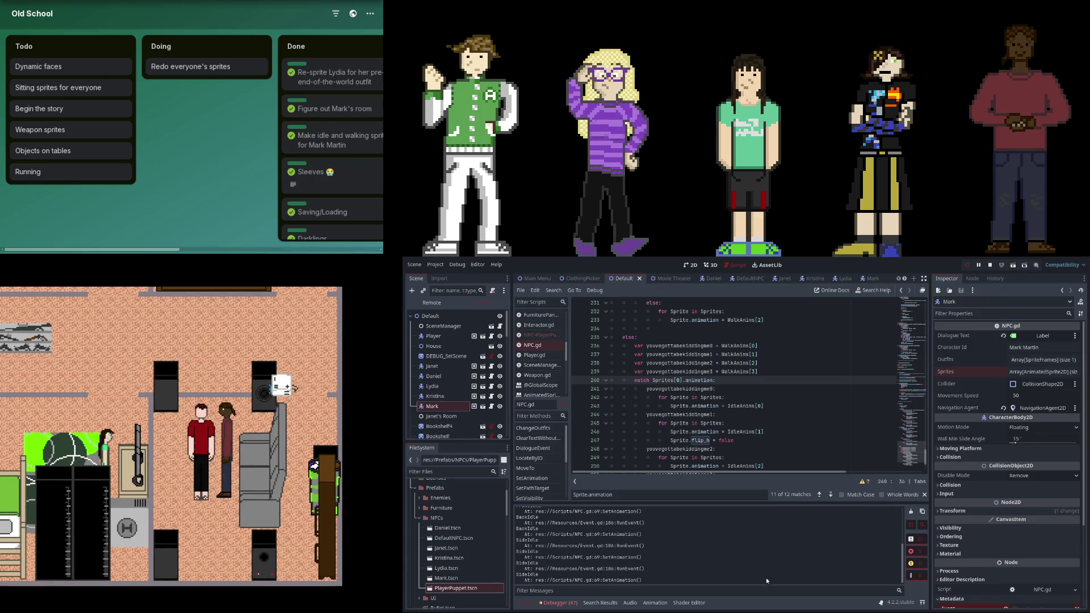
Step: Scroll through the Output panel to review the animation and event logs
scroll(969, 513, "down", 5)
Step: Change Mark's dialogue event Target from MM to Mark Martin, then talk to Mark in-game
left_click(1037, 566)
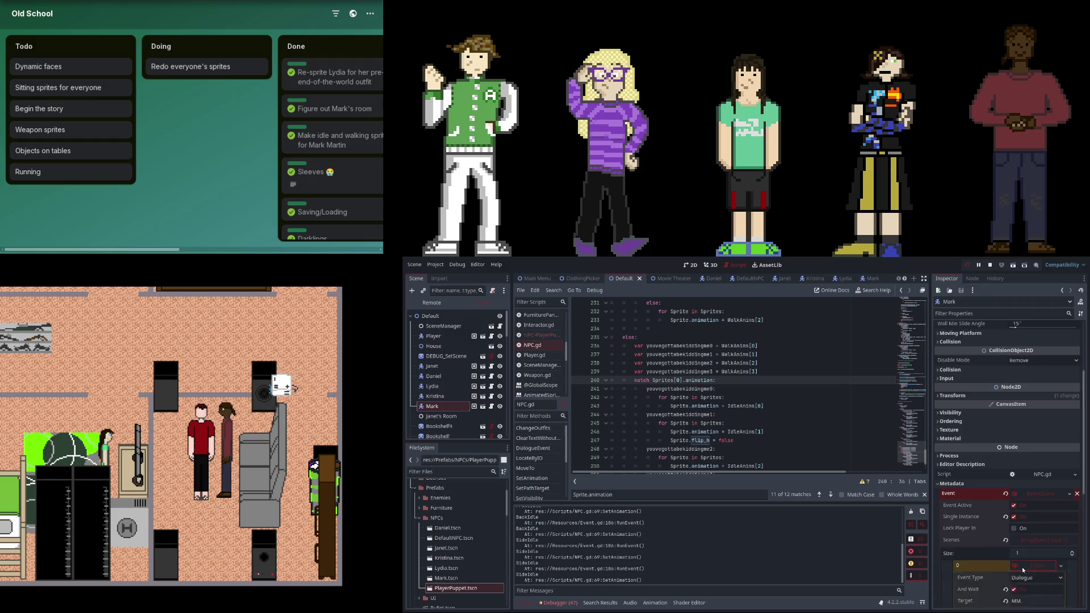
scroll(1035, 498, "down", 5)
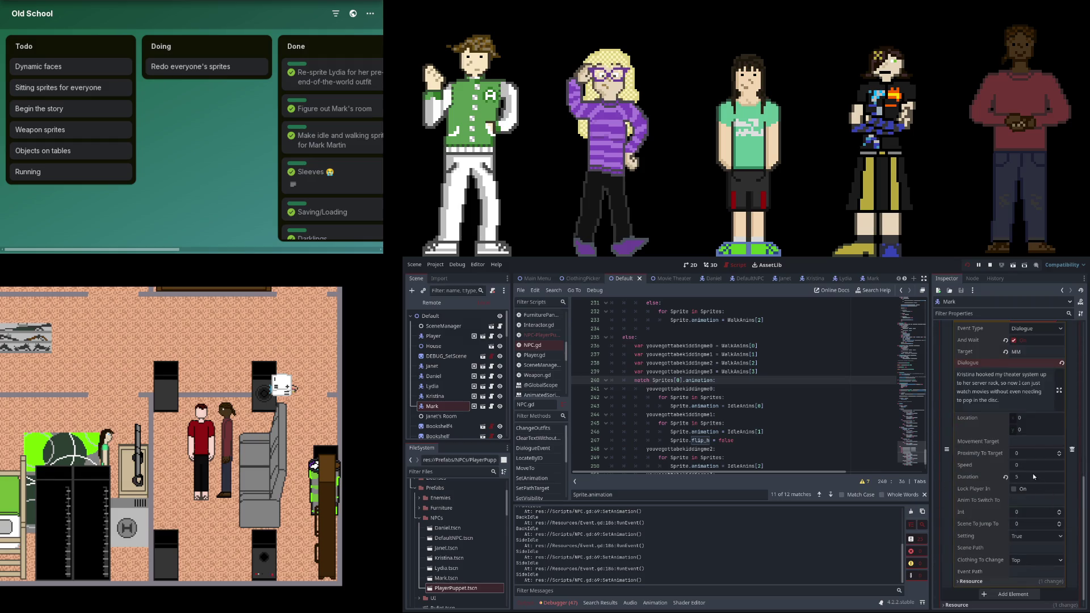
left_click(1032, 352)
key("BackSpace")
type("ark Martin")
key("Return")
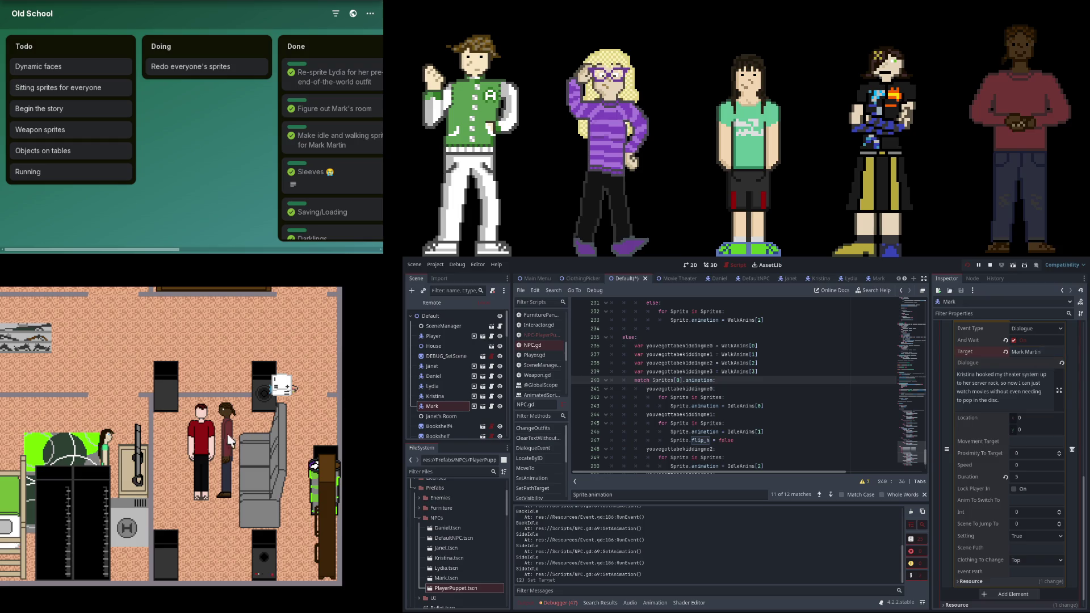
left_click(237, 435)
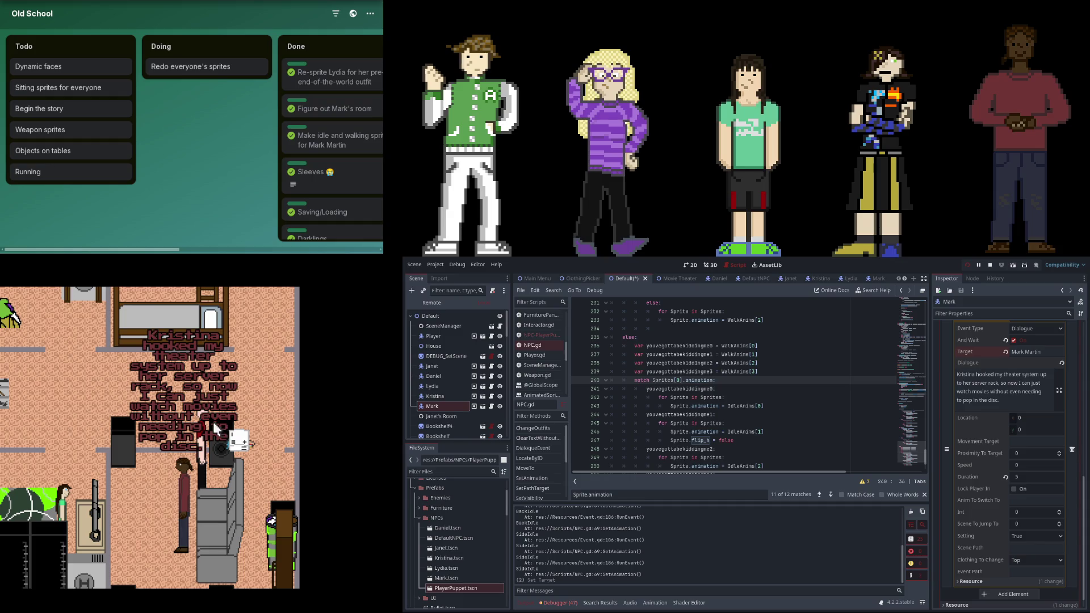
Step: Dismiss the theater and laundry dialogues and walk the character around the room
left_click(212, 443)
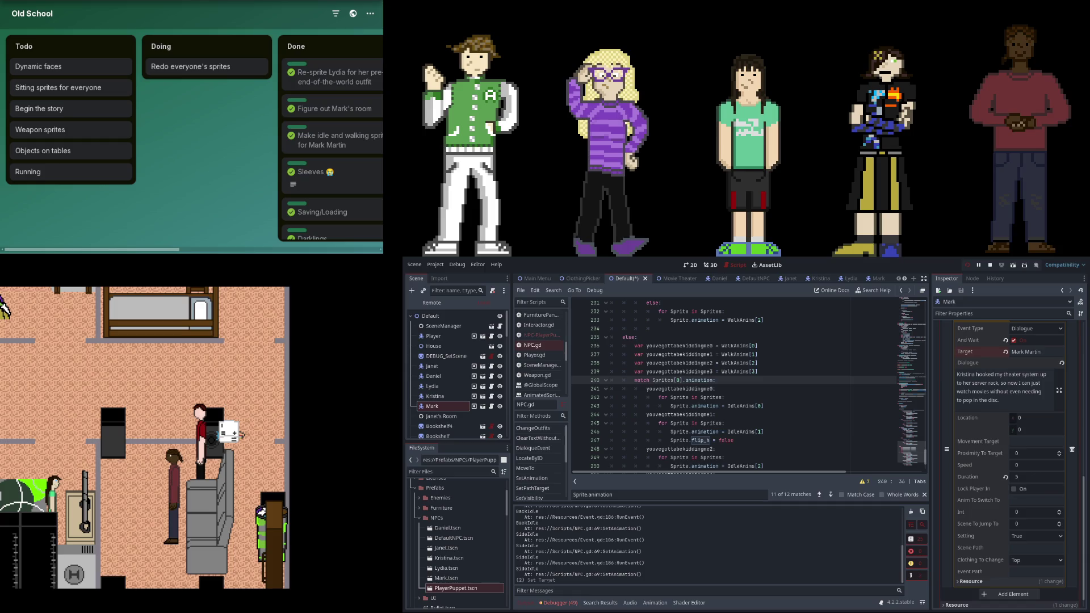
left_click(412, 471)
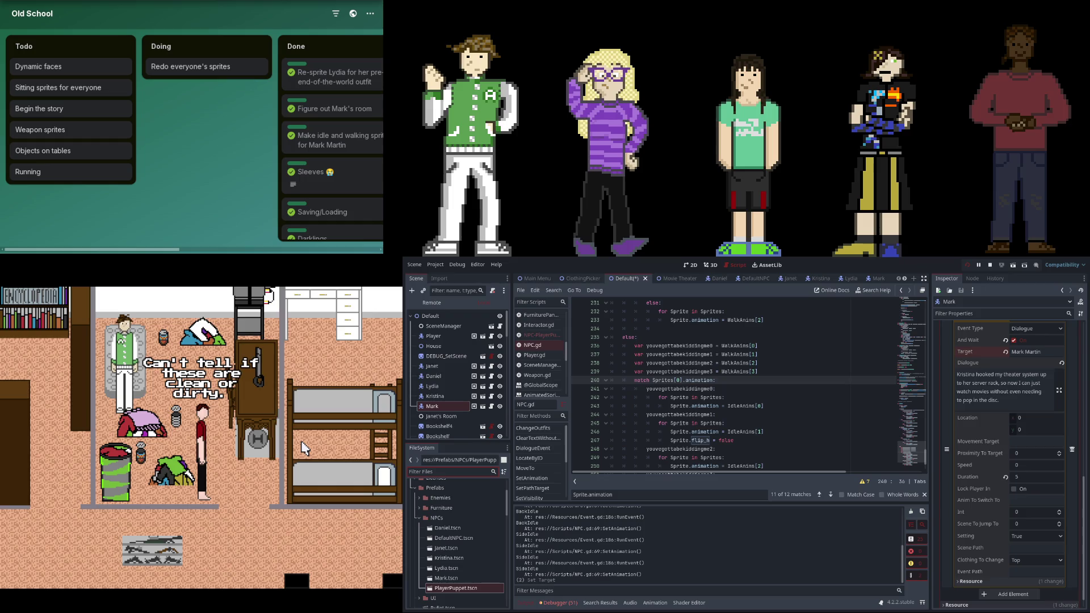
key("Return")
key("Up")
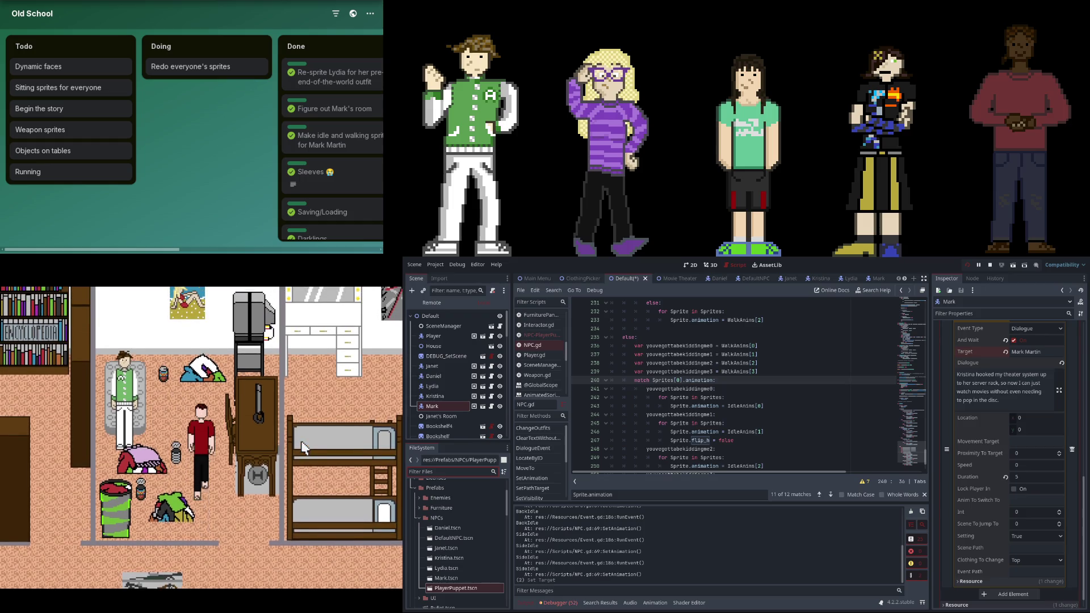
key("Down")
key("Left")
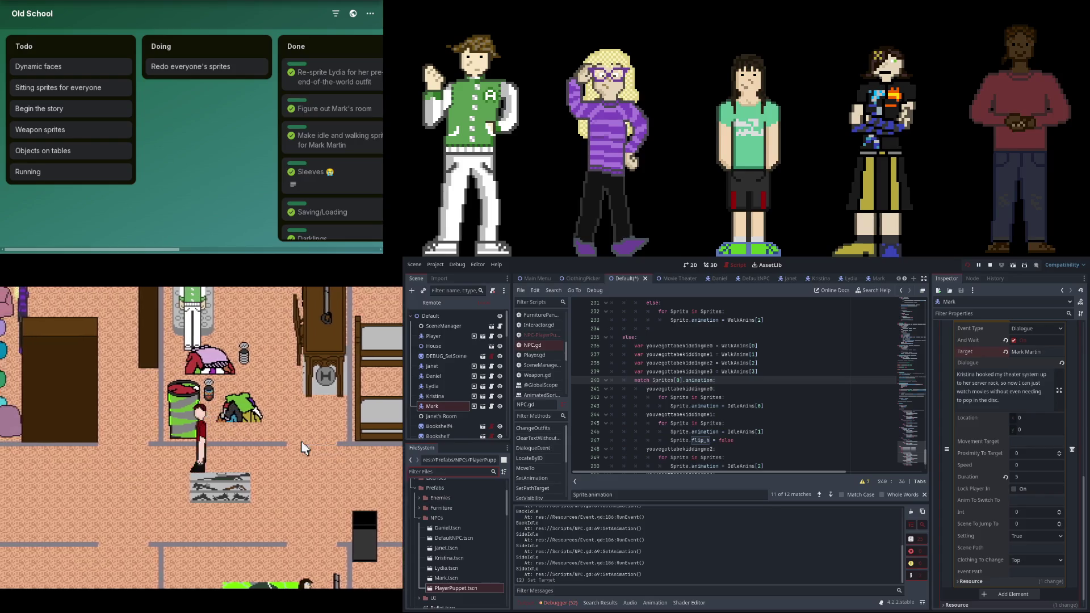
key("Left")
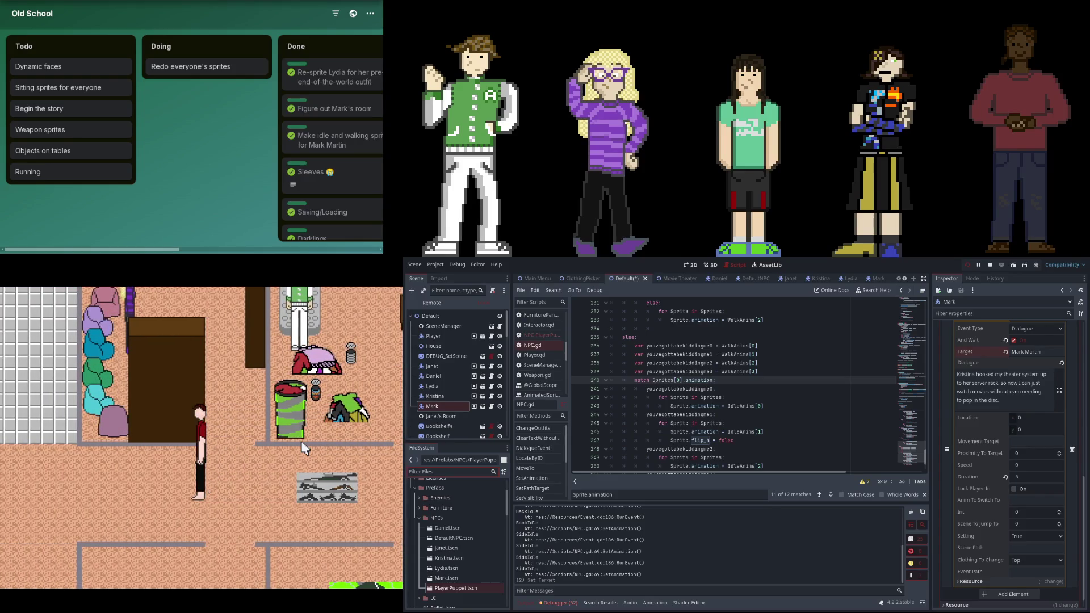
Step: Stop the running game and review the debugger output
left_click(991, 265)
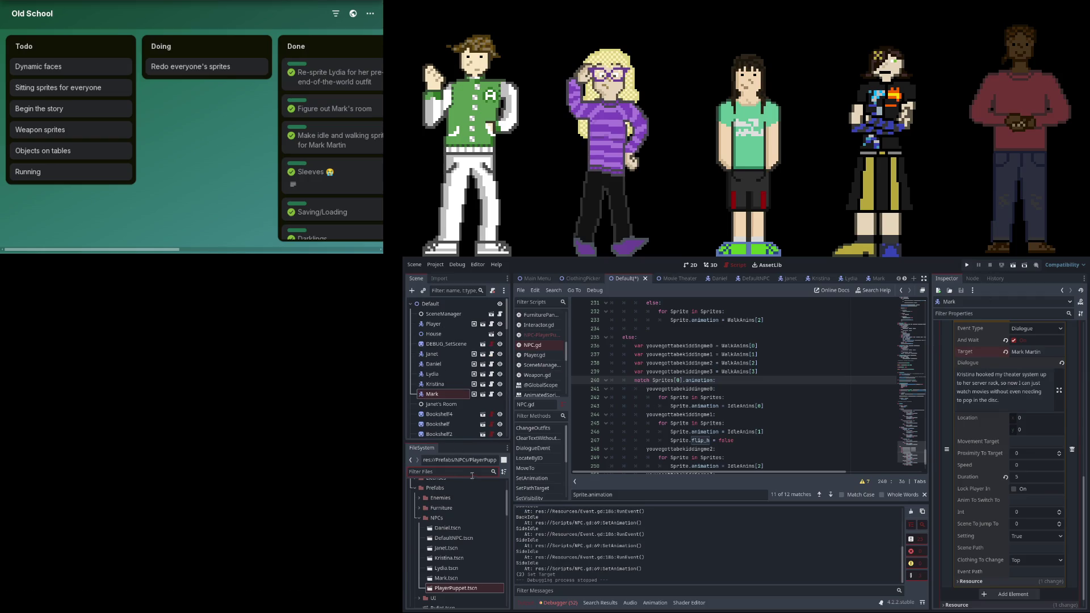
scroll(470, 500, "down", 5)
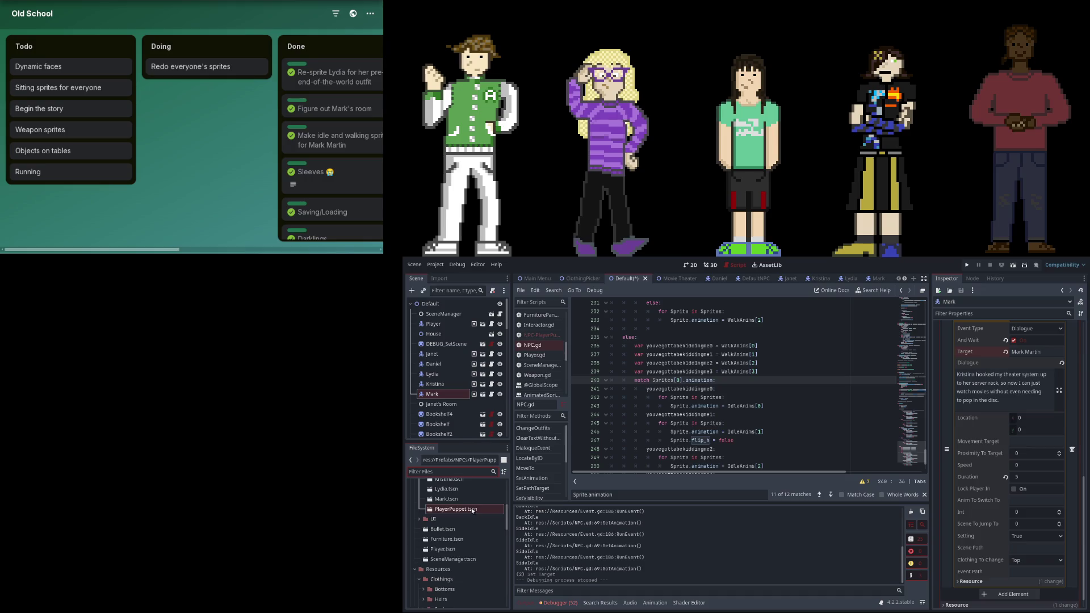
scroll(472, 512, "down", 2)
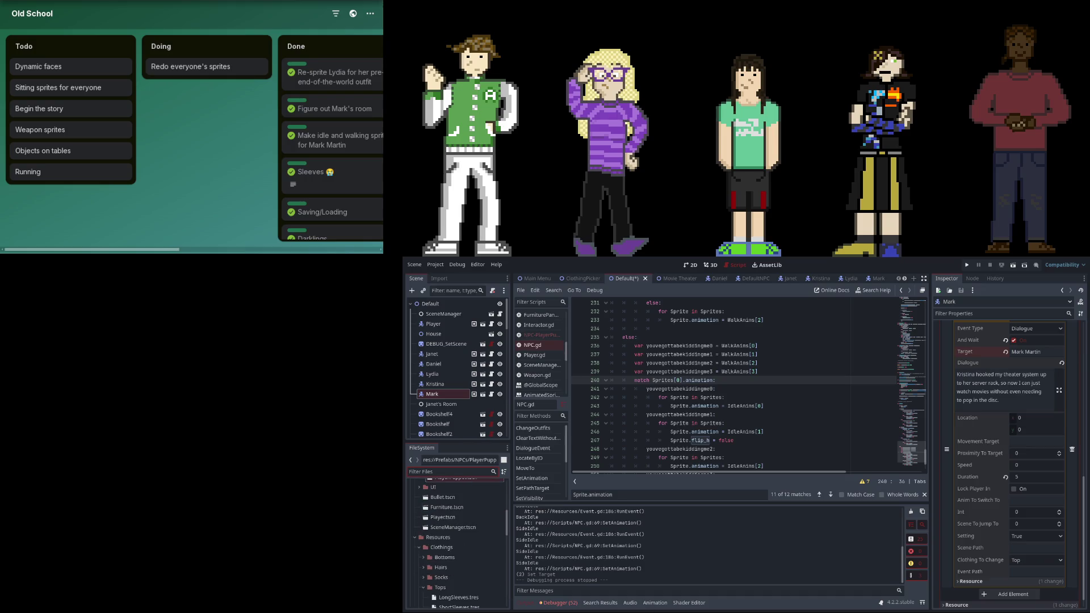
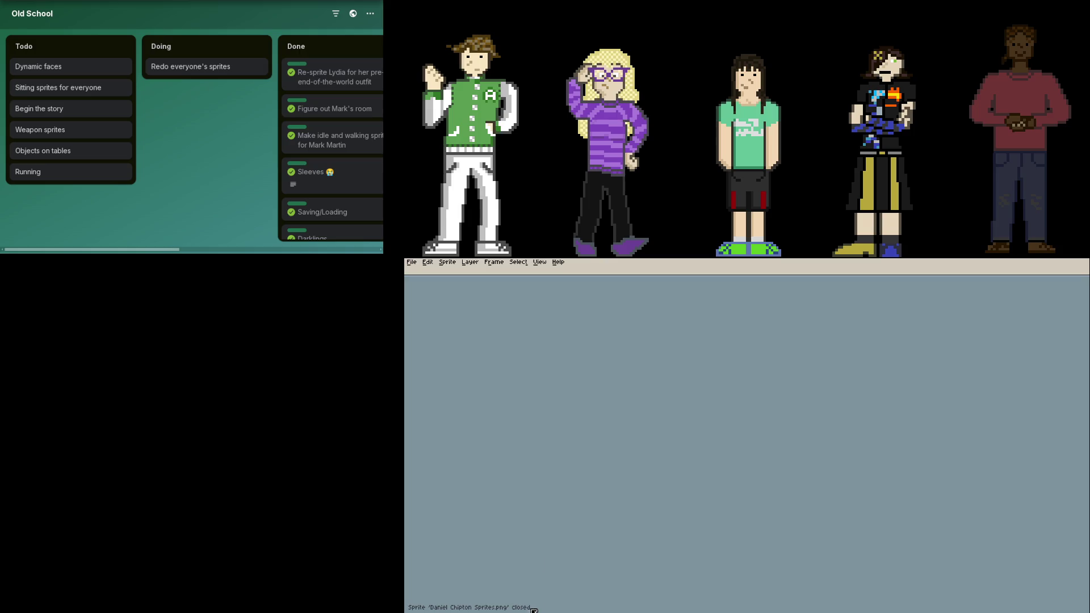
Step: Open JanetGarrison.aseprite and show its animation in the Preview window (F7)
left_click(414, 264)
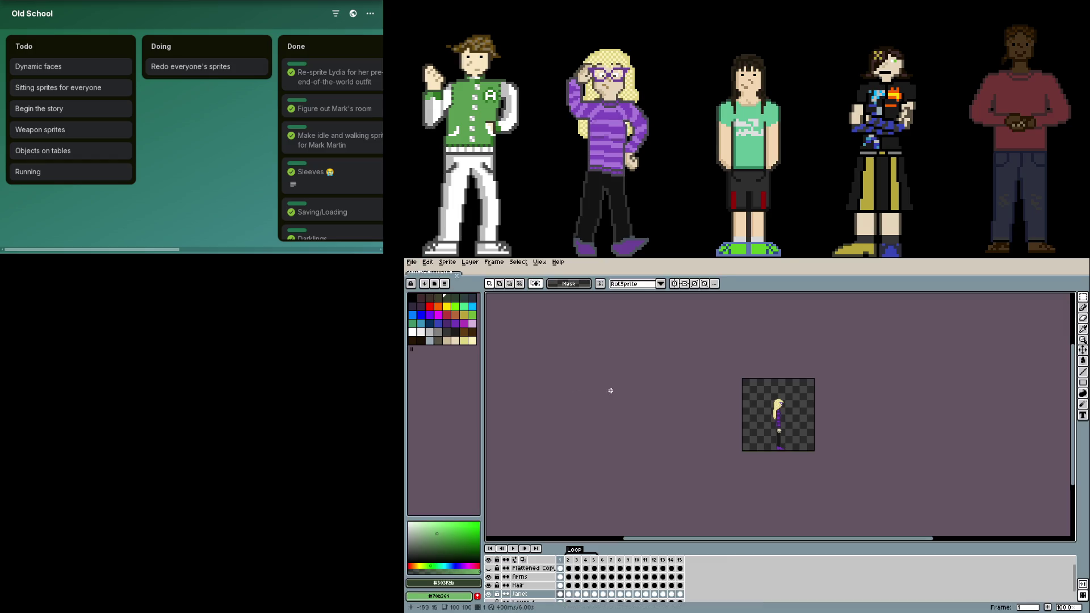
key("F7")
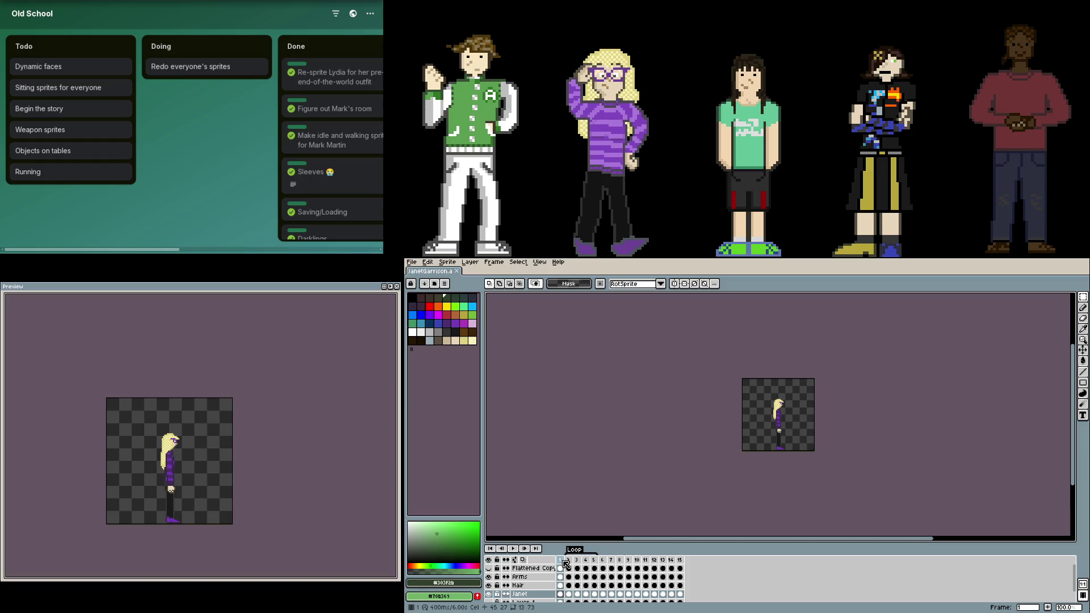
Step: Ctrl-drag the side-view frame to the end to append it as frame 16
left_click(561, 561)
key("Left")
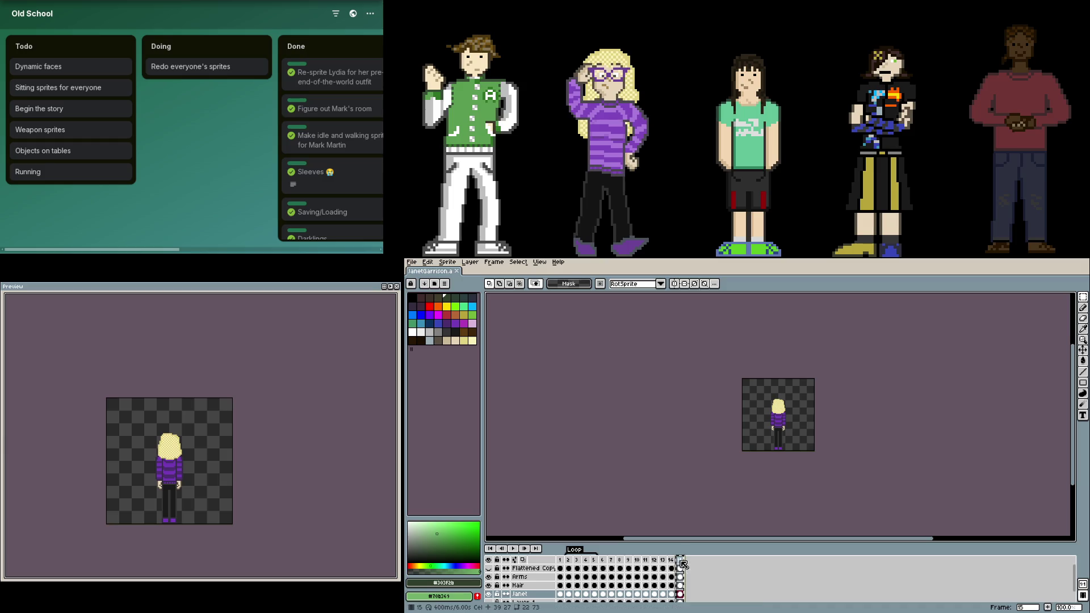
left_click_drag(585, 570, 685, 562)
left_click(687, 561)
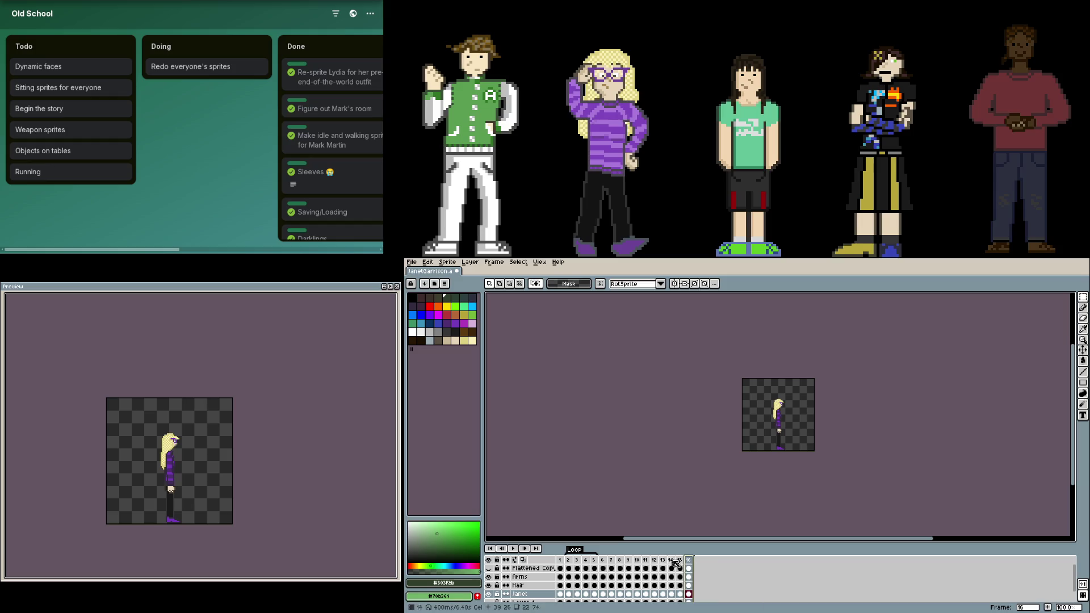
Step: Append front-view copies as frames 17 and 18, then select the Flattened Copy layer on frame 16
left_click(603, 565)
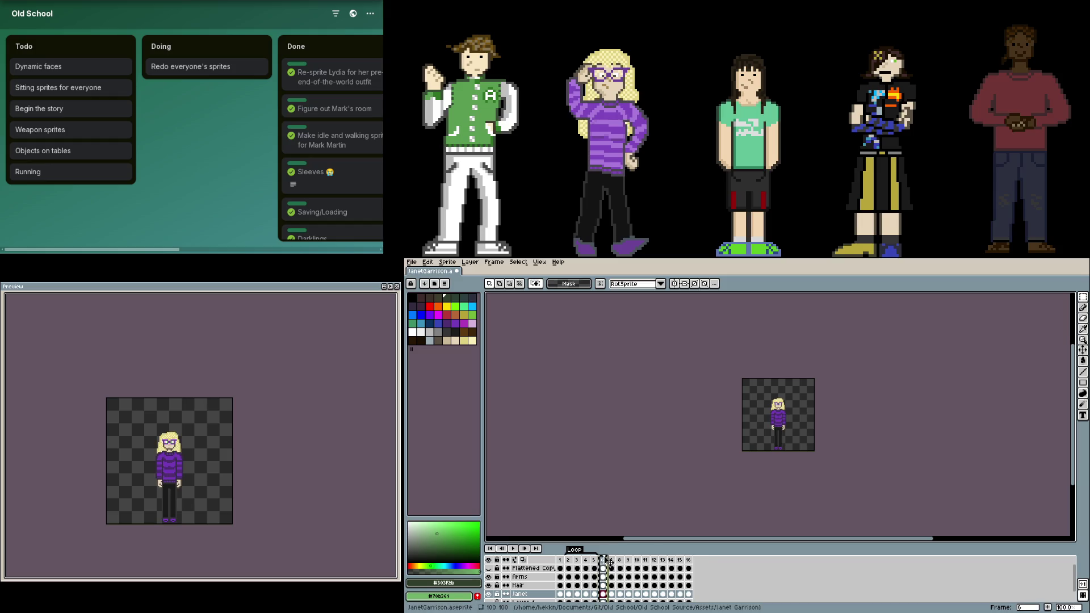
left_click_drag(700, 562, 646, 562)
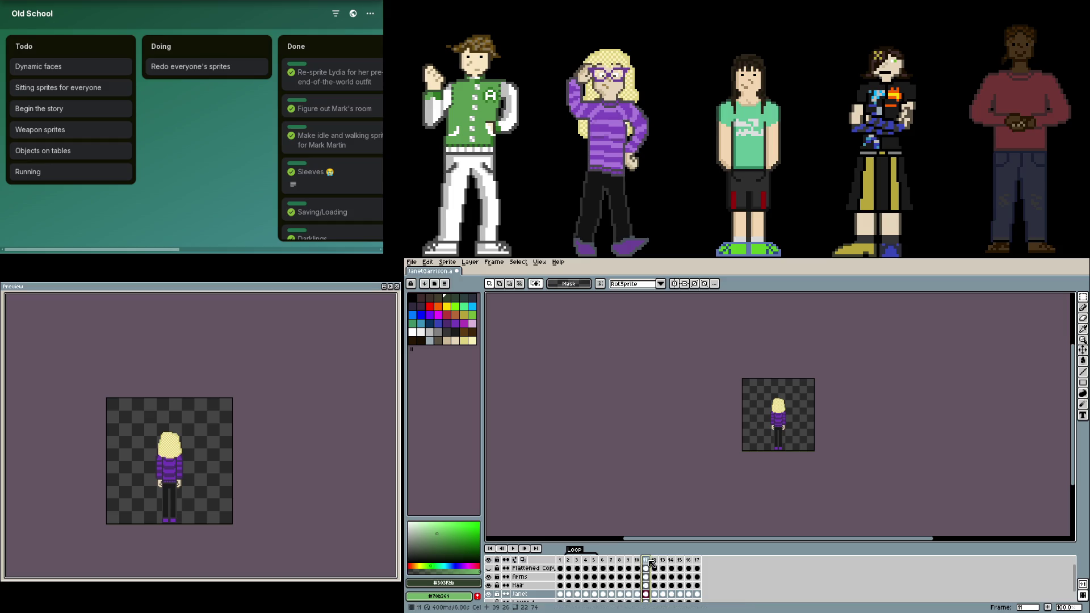
left_click_drag(652, 561, 702, 561)
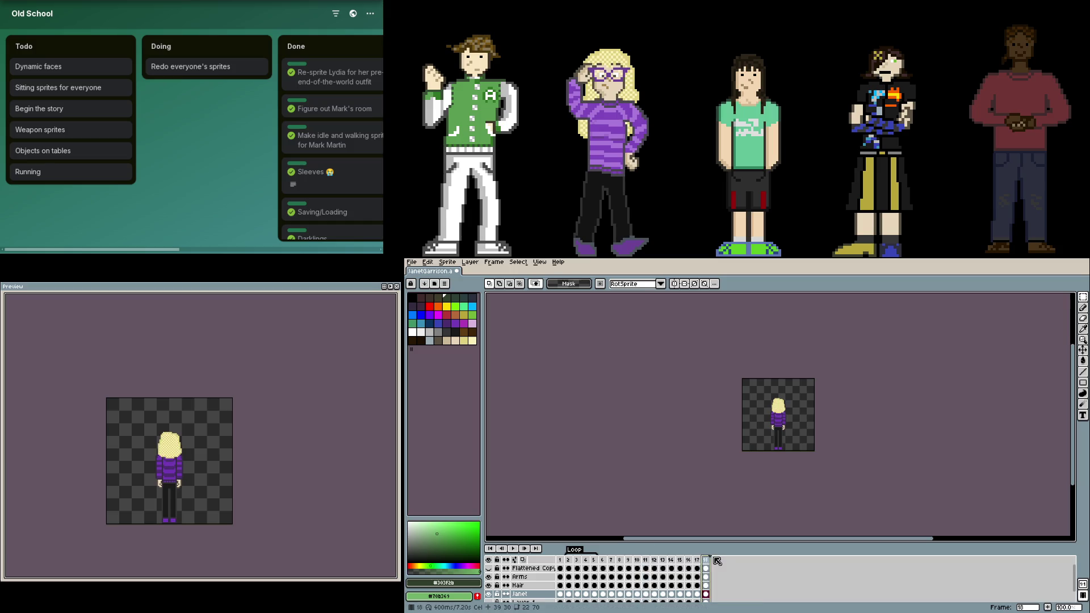
key("ctrl+z")
key("ctrl+z")
left_click(705, 562)
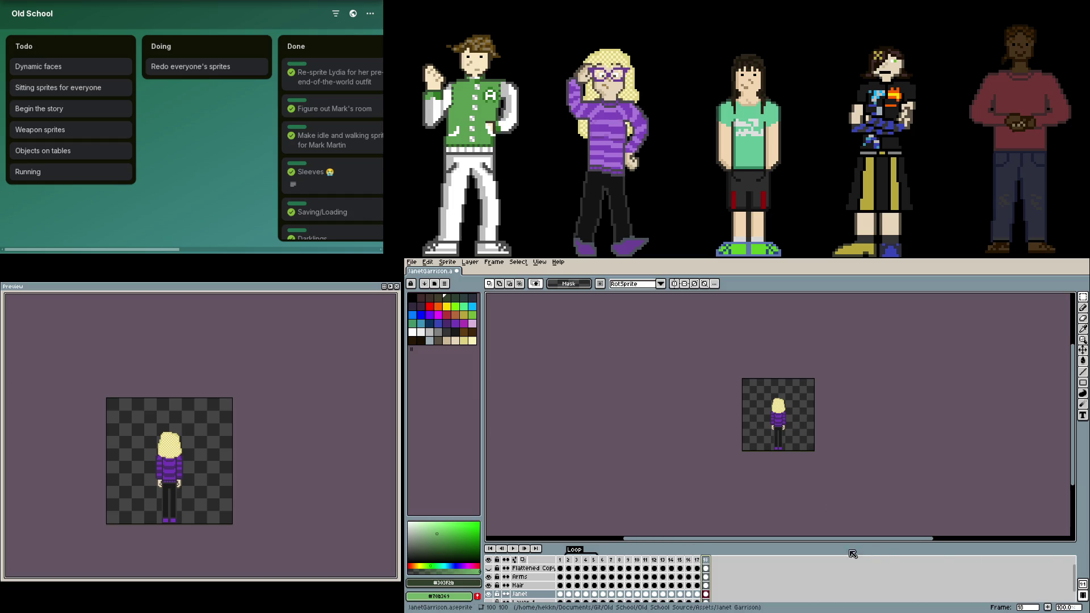
left_click(692, 567)
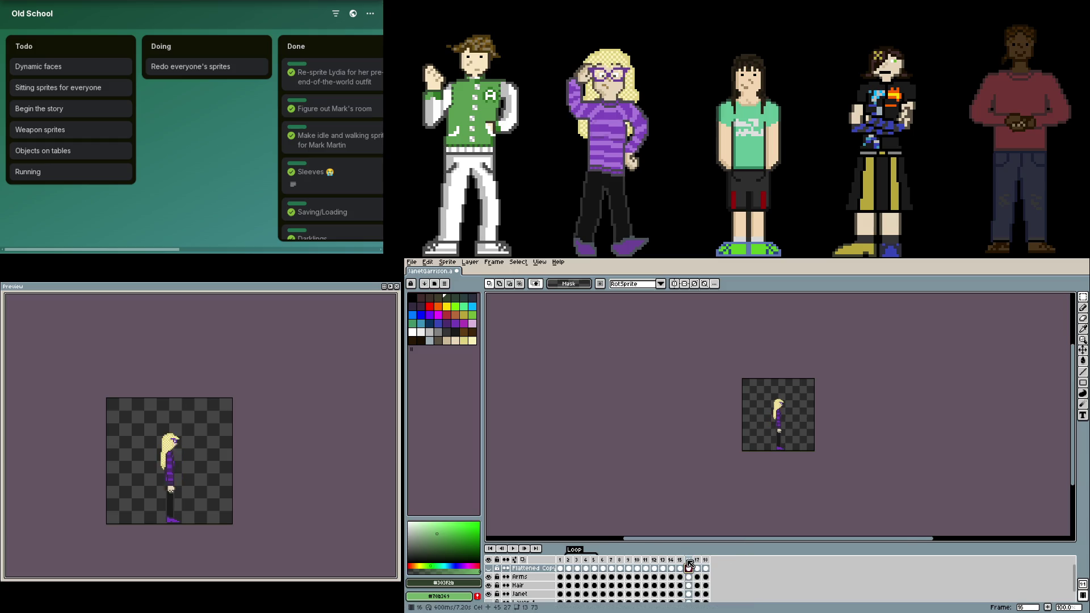
key("Right")
key("Right")
key("Left")
key("Left")
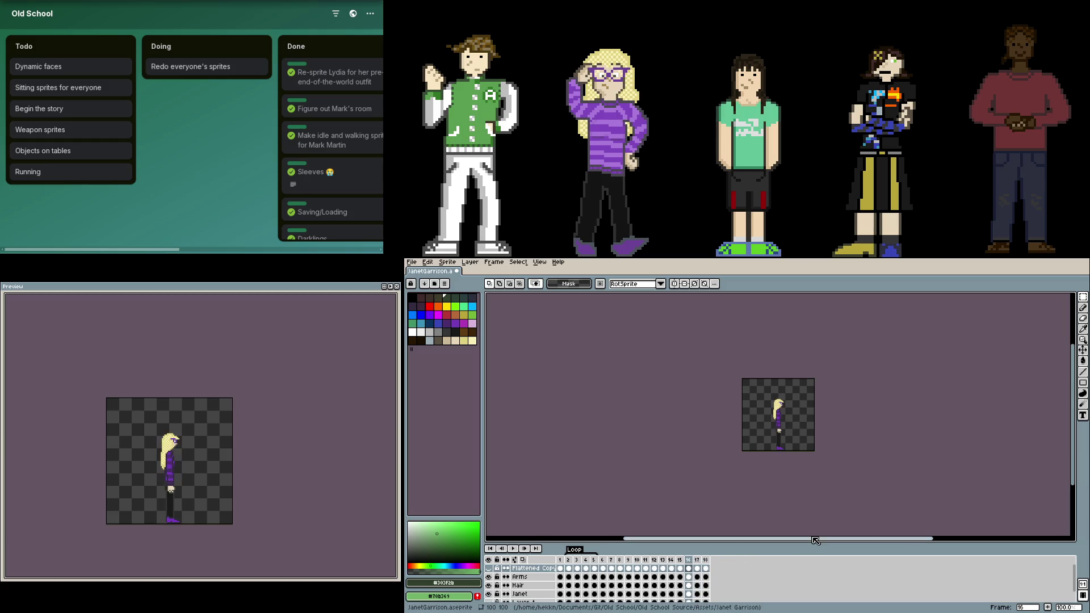
Step: Zoom the frame 16 canvas to 400% and hide the separate Preview window
scroll(792, 451, "up", 3)
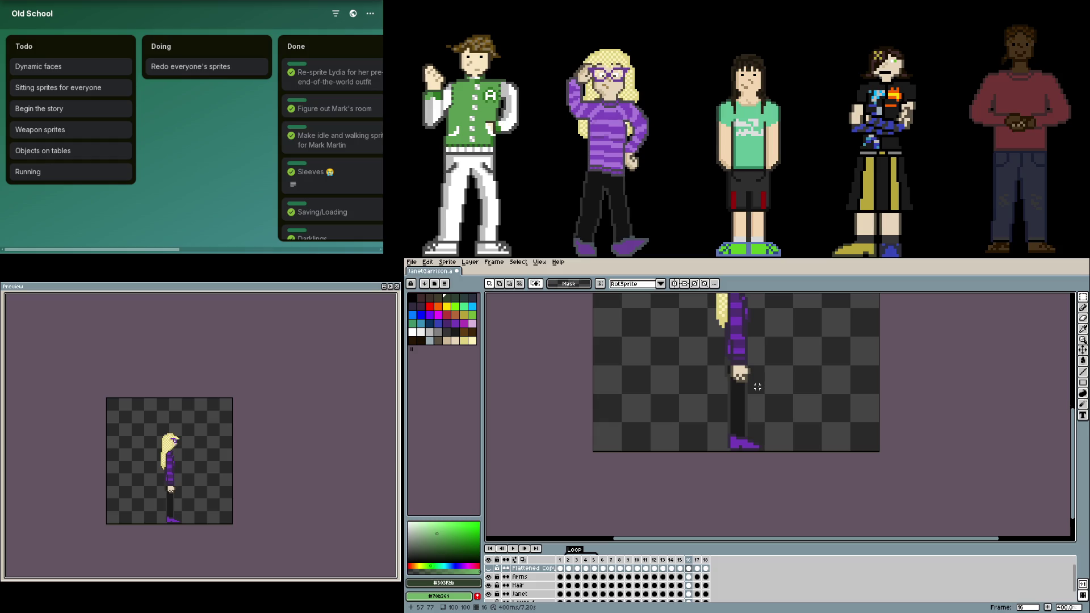
key("F7")
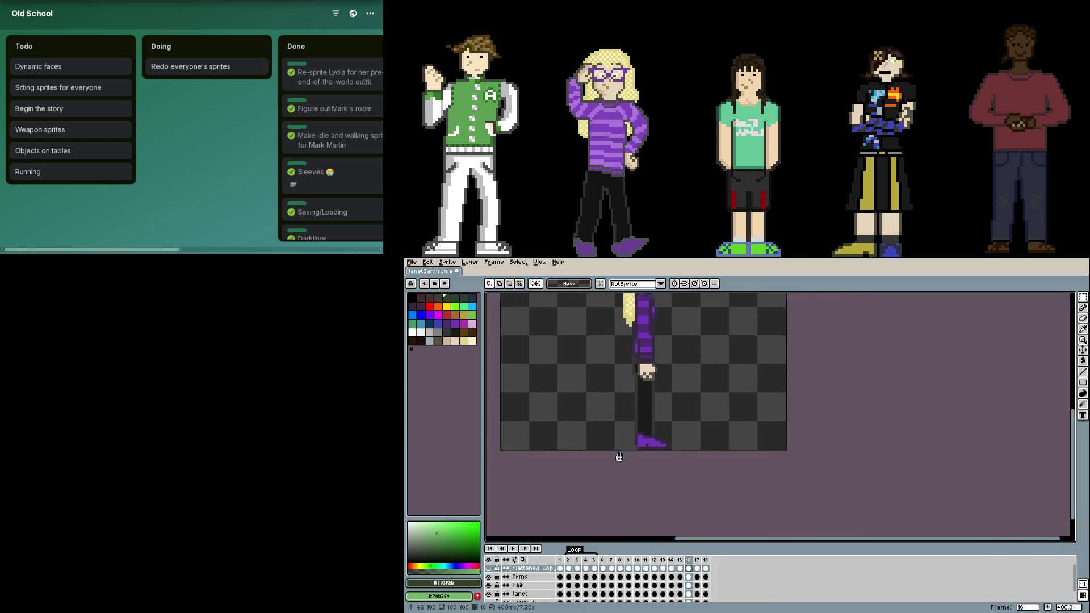
Step: Zoom the canvas and reopen the Preview window (F7) beside frame 16
scroll(719, 415, "up", 3)
key("F7")
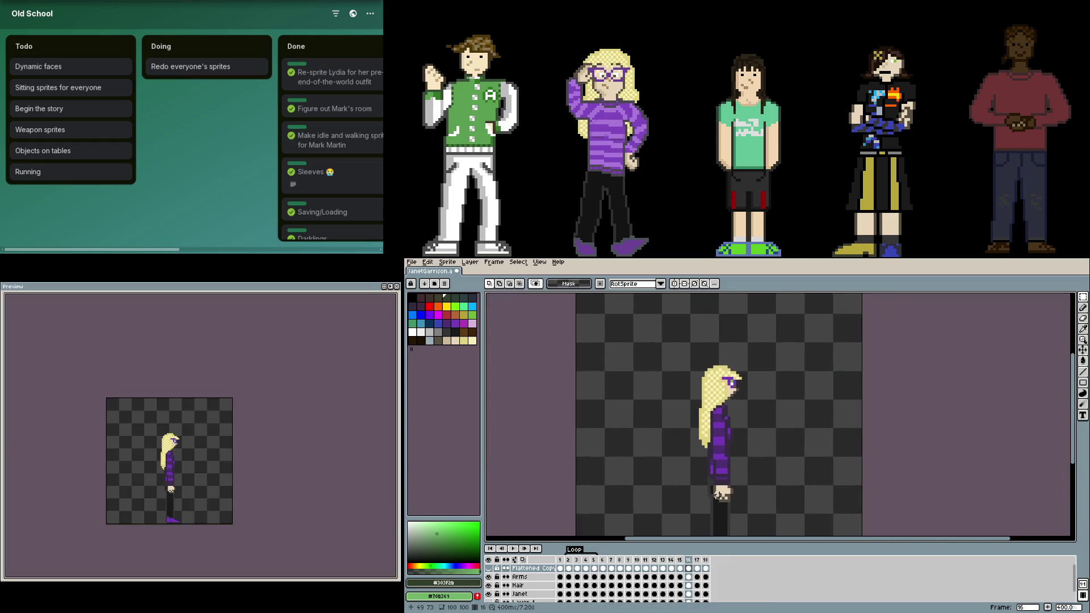
Step: On the Janet layer, rotate the marquee-selected legs 90° and move them up under the torso
scroll(717, 495, "down", 2)
scroll(758, 478, "up", 2)
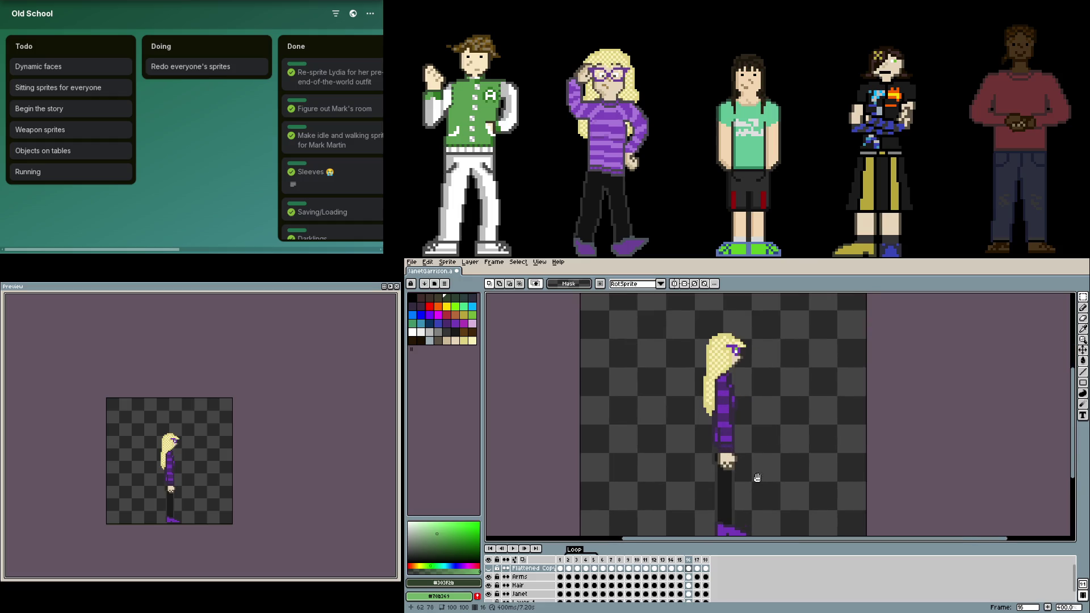
left_click_drag(758, 479, 747, 463)
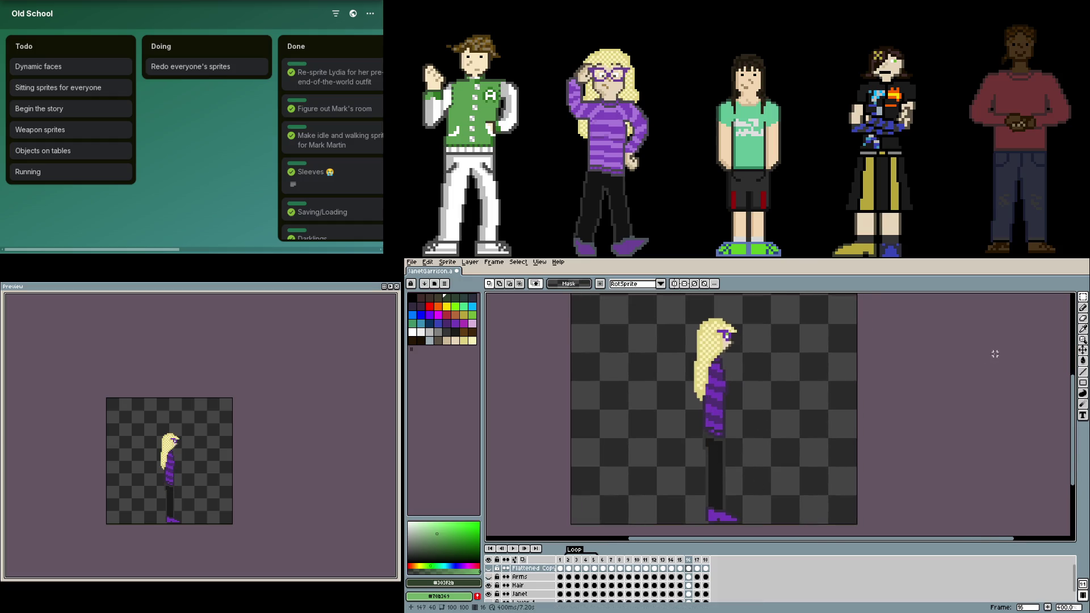
key("Down")
key("Down")
key("Down")
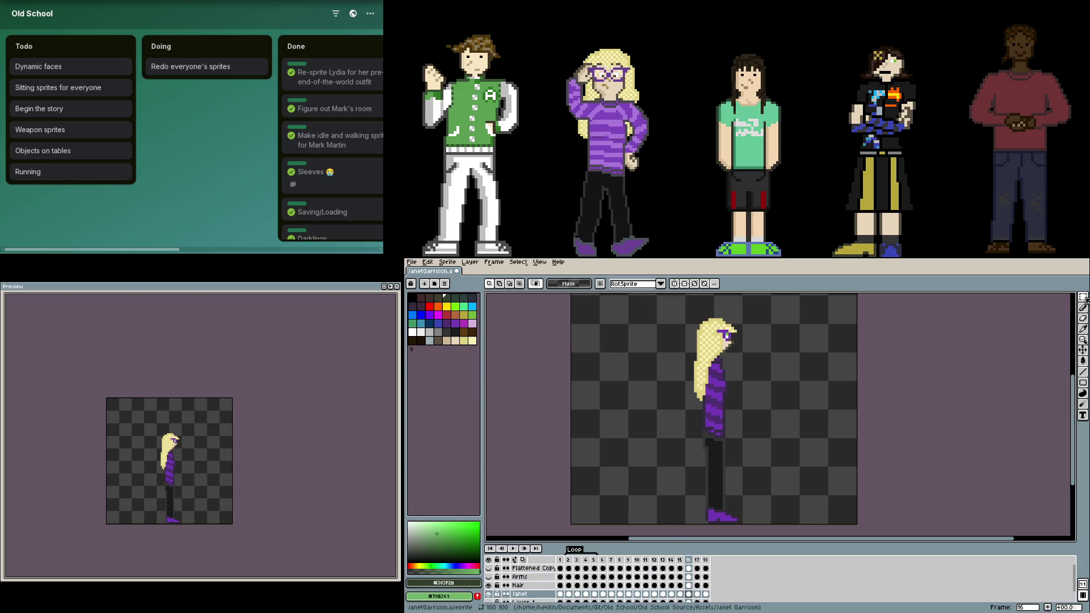
left_click_drag(750, 526, 698, 445)
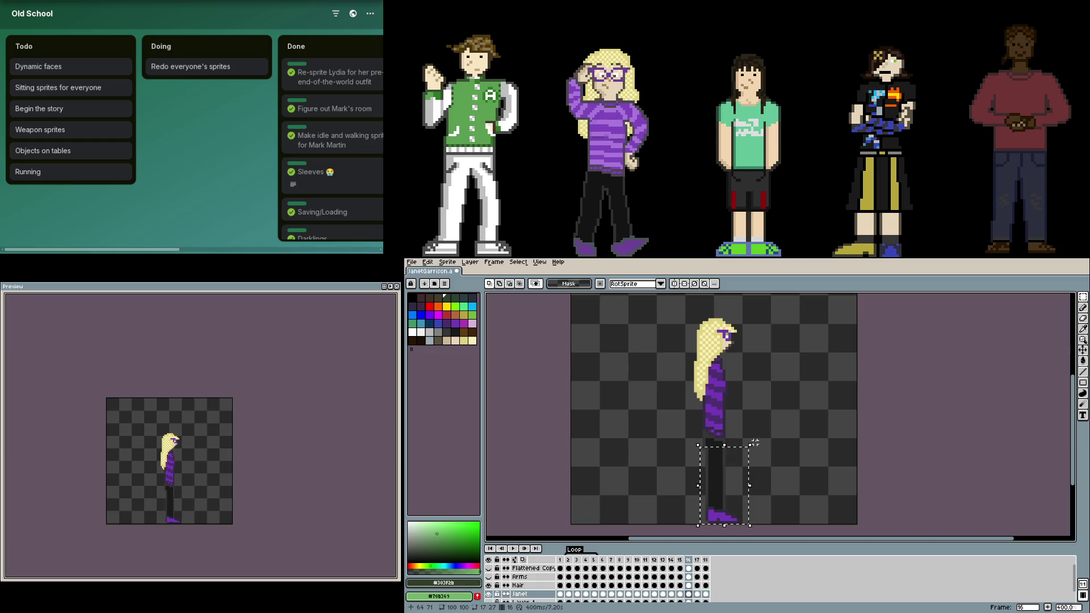
key("ctrl+t")
mouse_move(763, 445)
left_mouse_down()
mouse_move(672, 450)
mouse_move(680, 443)
left_mouse_up()
mouse_move(767, 477)
left_mouse_down()
mouse_move(790, 441)
mouse_move(783, 457)
left_mouse_up()
key("Return")
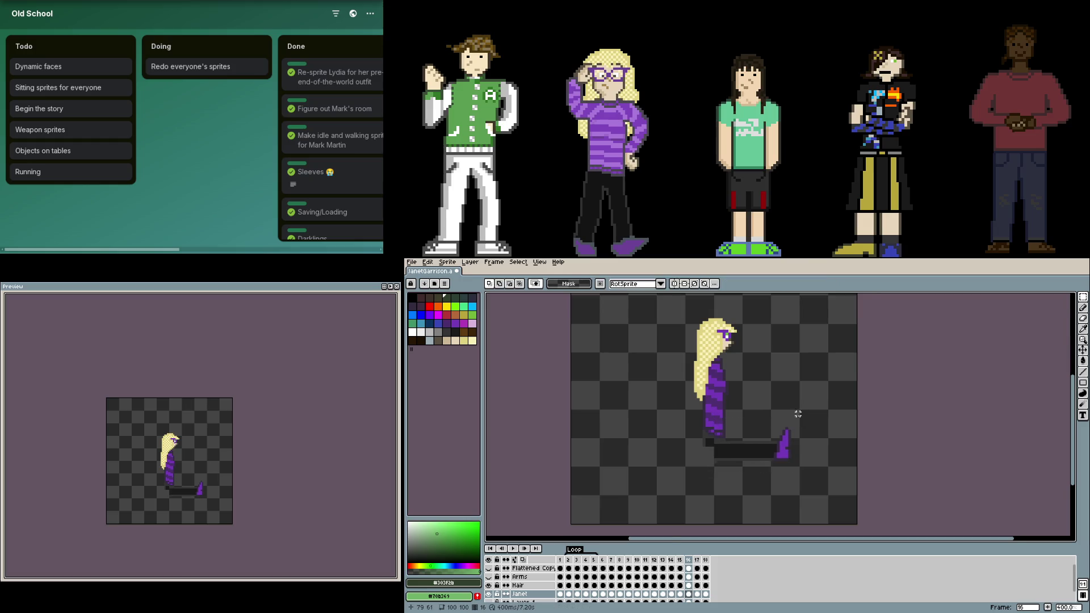
Step: Select the lower leg and purple foot, try an upright rotation, then commit it horizontal
scroll(746, 438, "up", 2)
left_click_drag(810, 412, 718, 484)
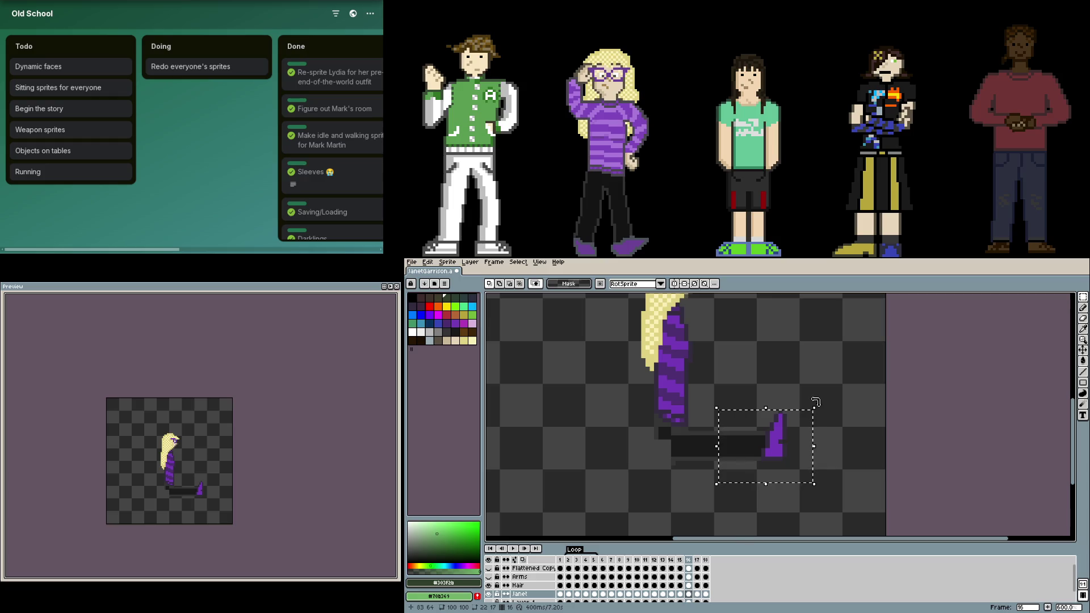
left_click_drag(816, 402, 824, 447)
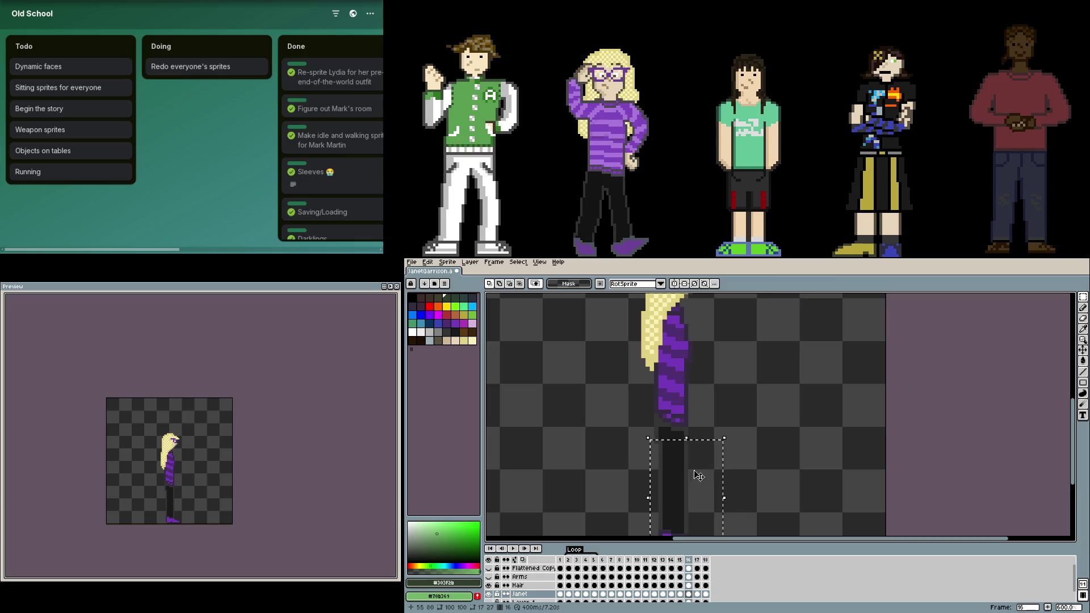
left_click_drag(699, 475, 785, 437)
left_click_drag(815, 395, 827, 454)
mouse_move(734, 448)
left_mouse_down()
mouse_move(672, 445)
mouse_move(694, 449)
left_mouse_up()
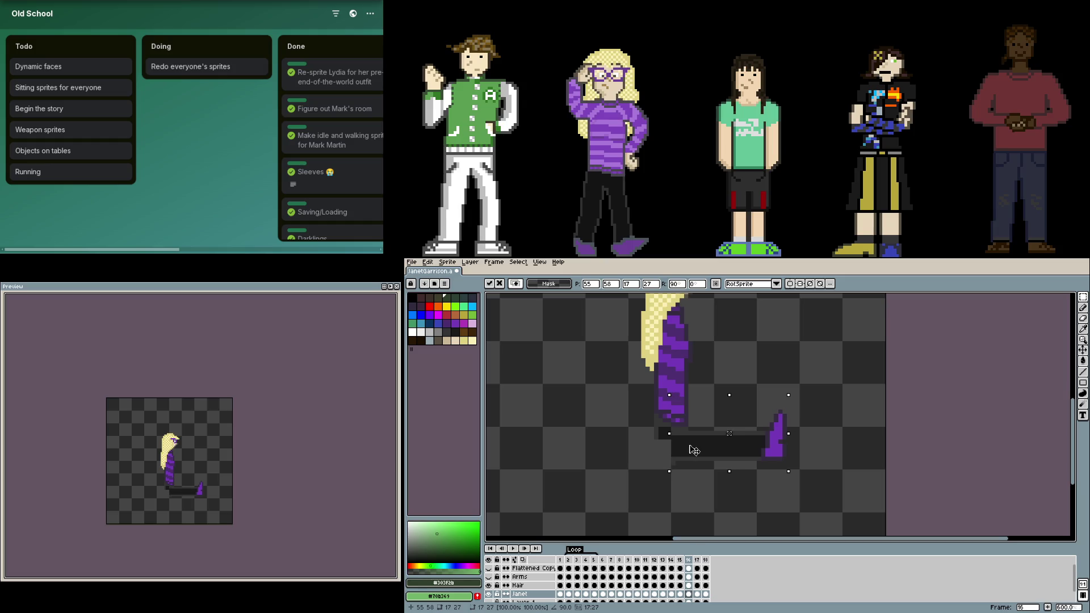
key("Return")
Step: Reselect the lower leg and foot and rotate it -90° to hang below the knee
left_click_drag(807, 389, 720, 481)
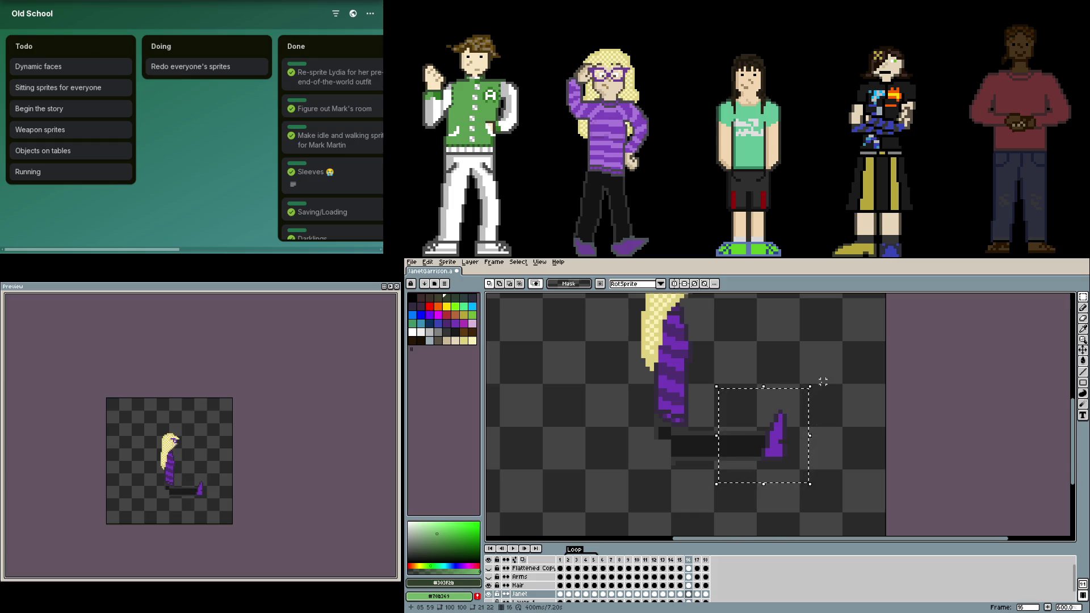
mouse_move(812, 386)
left_mouse_down()
mouse_move(853, 481)
mouse_move(820, 487)
left_mouse_up()
mouse_move(769, 418)
left_mouse_down()
mouse_move(750, 486)
mouse_move(746, 476)
left_mouse_up()
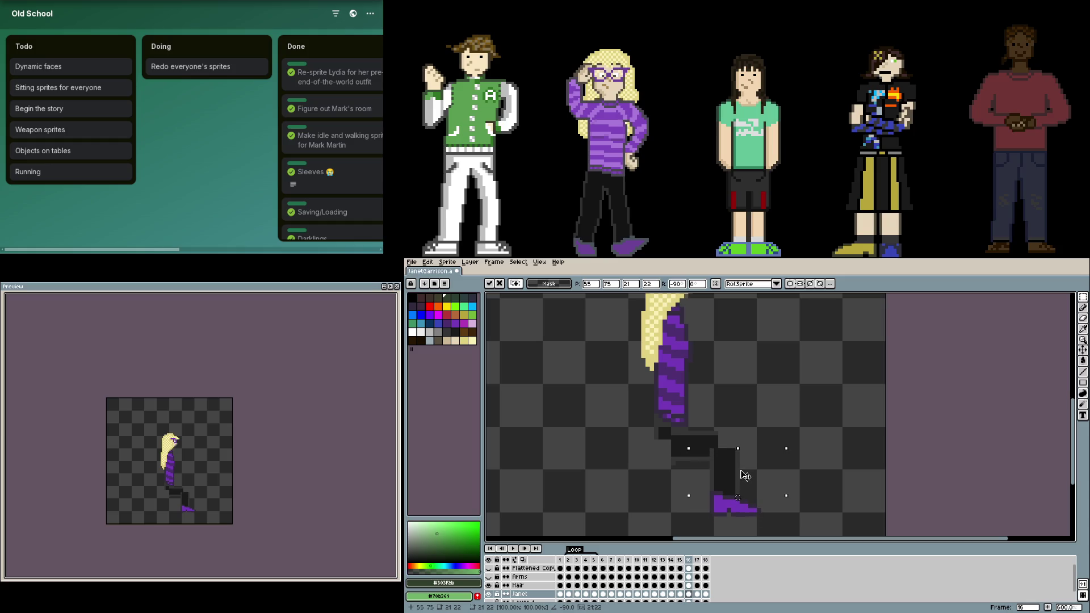
left_click_drag(834, 472, 818, 432)
scroll(663, 430, "up", 6)
Step: Clear stray edge pixels and bucket-fill the stair-step gap under the leg with #1b1b1b
key("b")
left_click(663, 431, "alt")
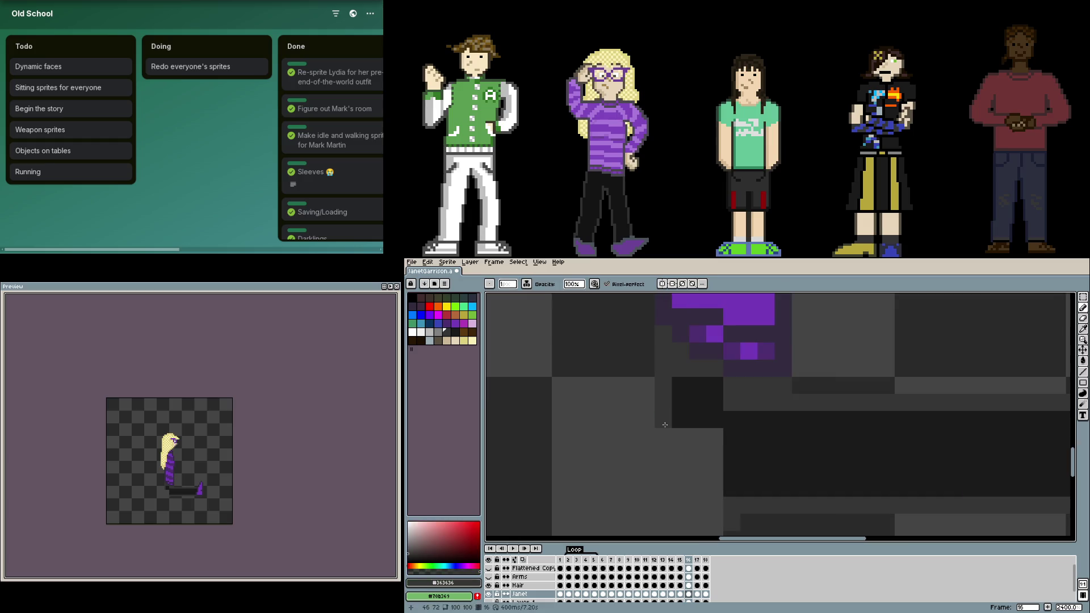
left_click_drag(681, 455, 715, 505)
key("g")
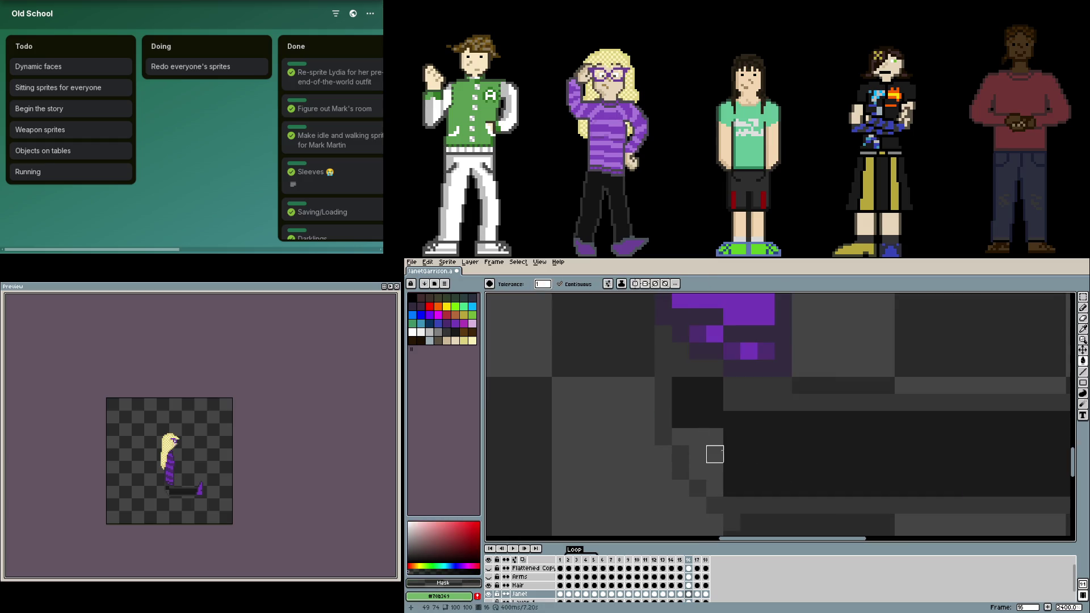
key("i")
left_click(708, 387)
key("g")
left_click(697, 438)
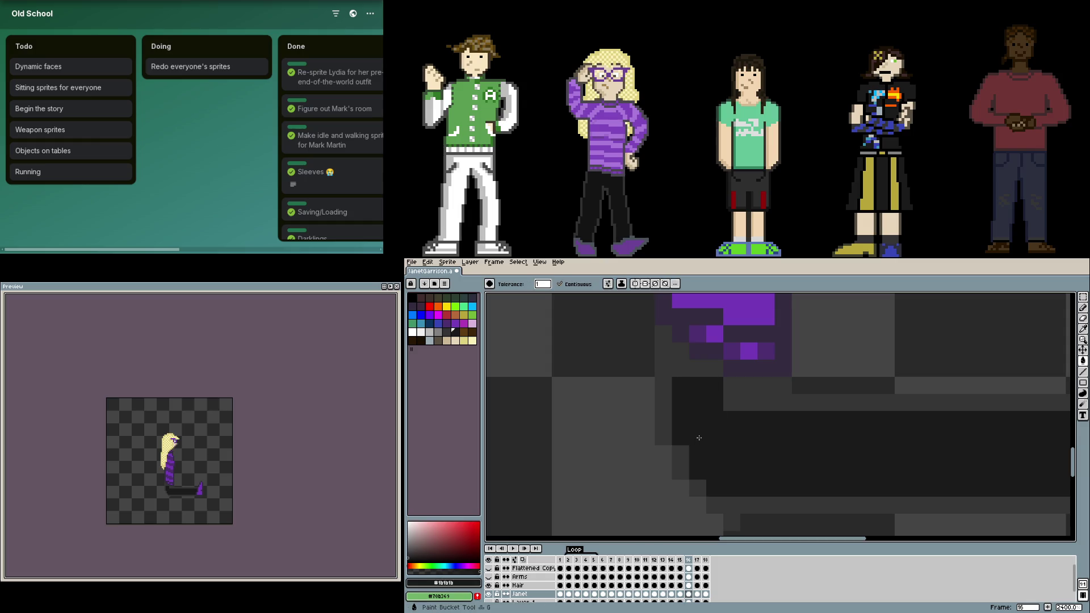
scroll(697, 438, "down", 6)
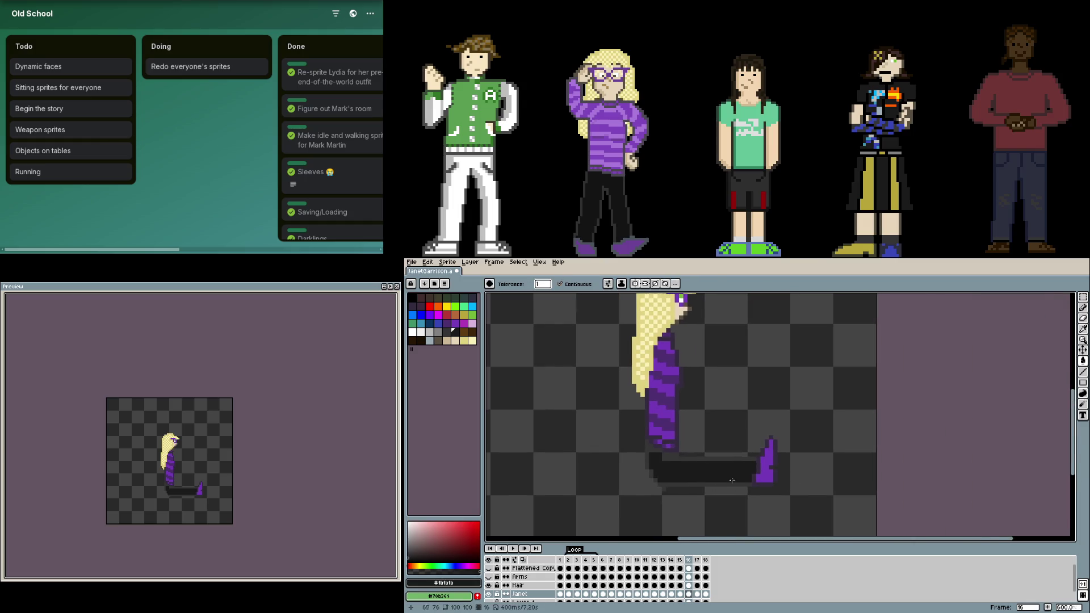
scroll(732, 480, "up", 6)
Step: Pencil the leg's underside in #363636, erase a stray corner pixel, then marquee the purple foot
key("i")
left_click(621, 416)
key("b")
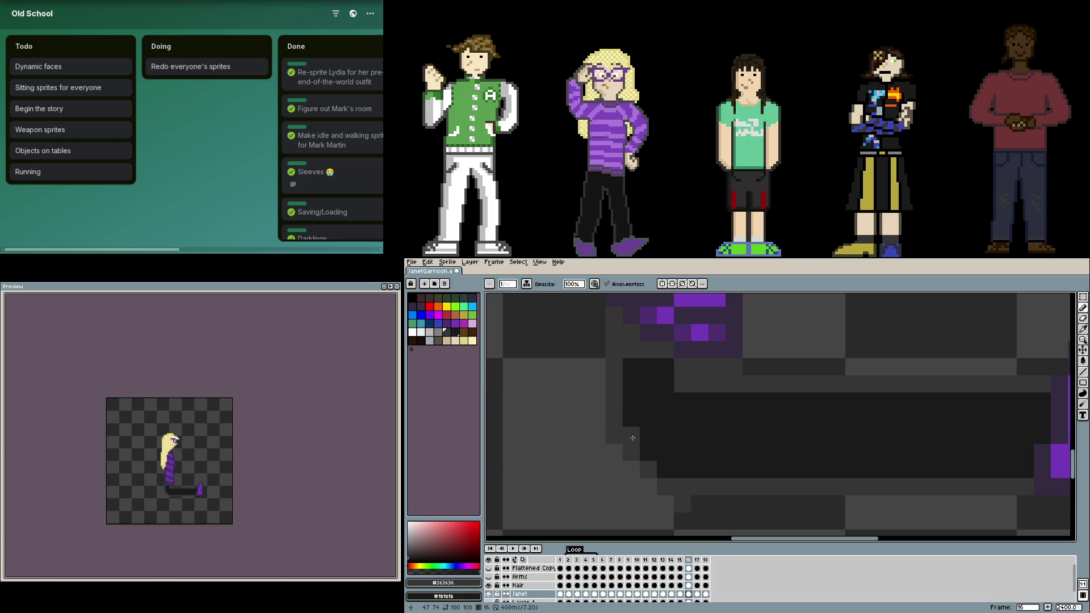
scroll(714, 455, "down", 2)
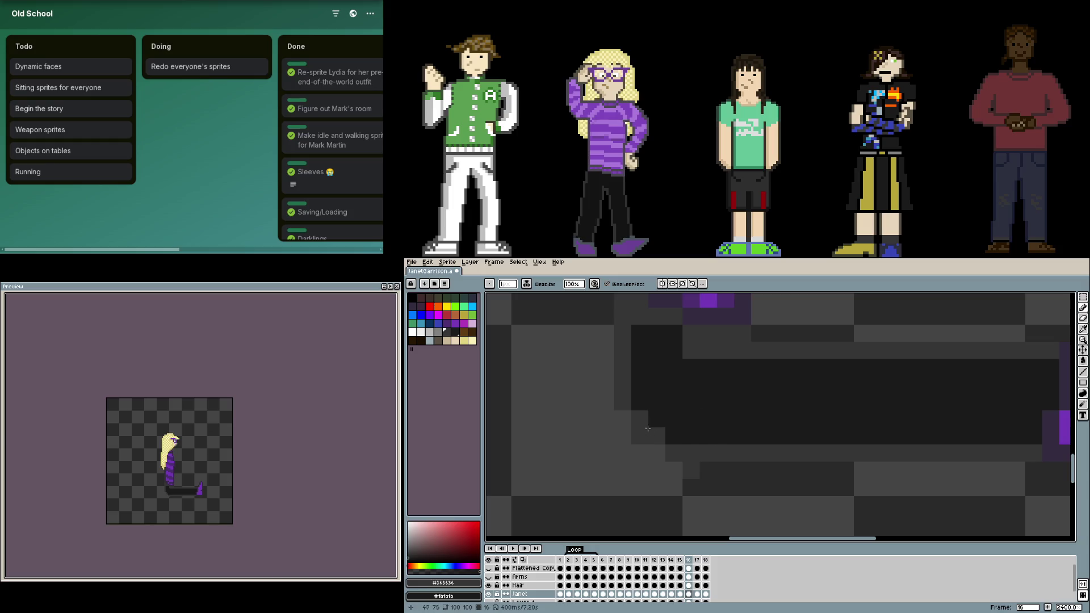
mouse_move(644, 422)
left_mouse_down()
mouse_move(624, 419)
mouse_move(656, 449)
left_mouse_up()
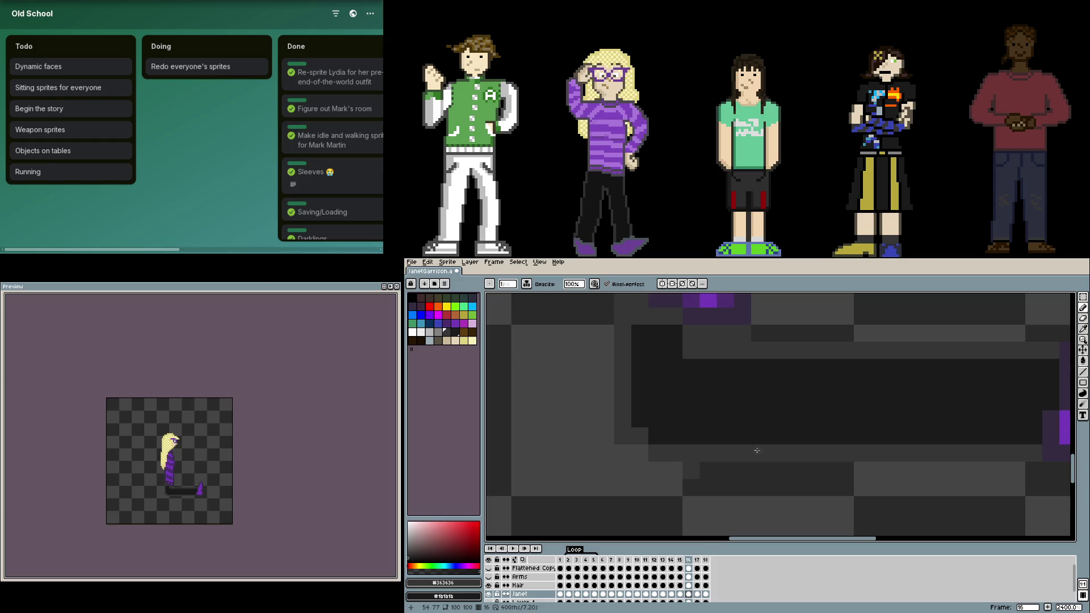
left_click(691, 470)
key("e")
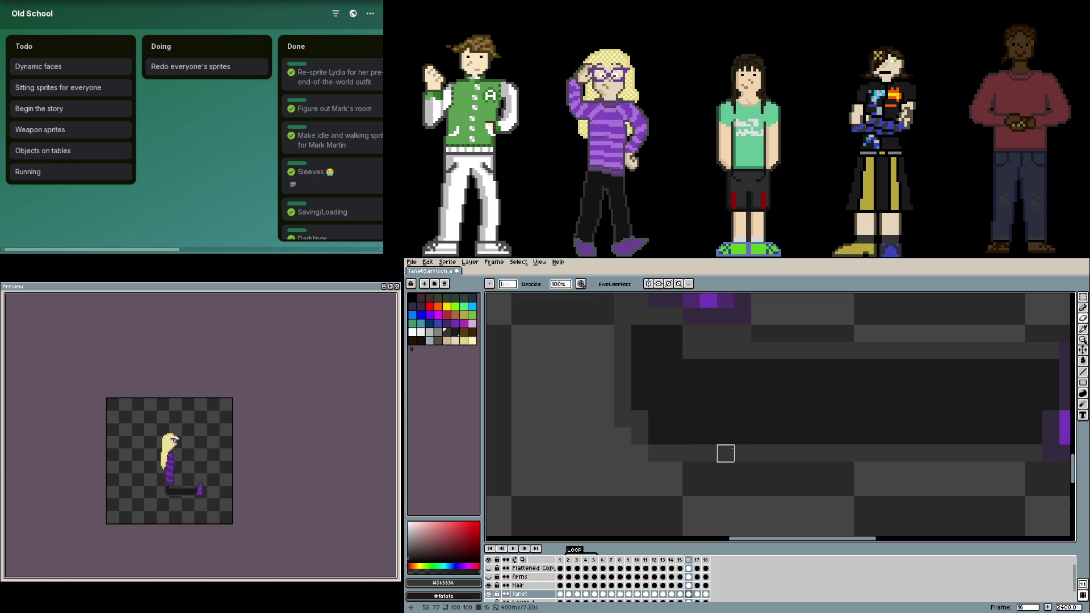
left_click(657, 436)
key("b")
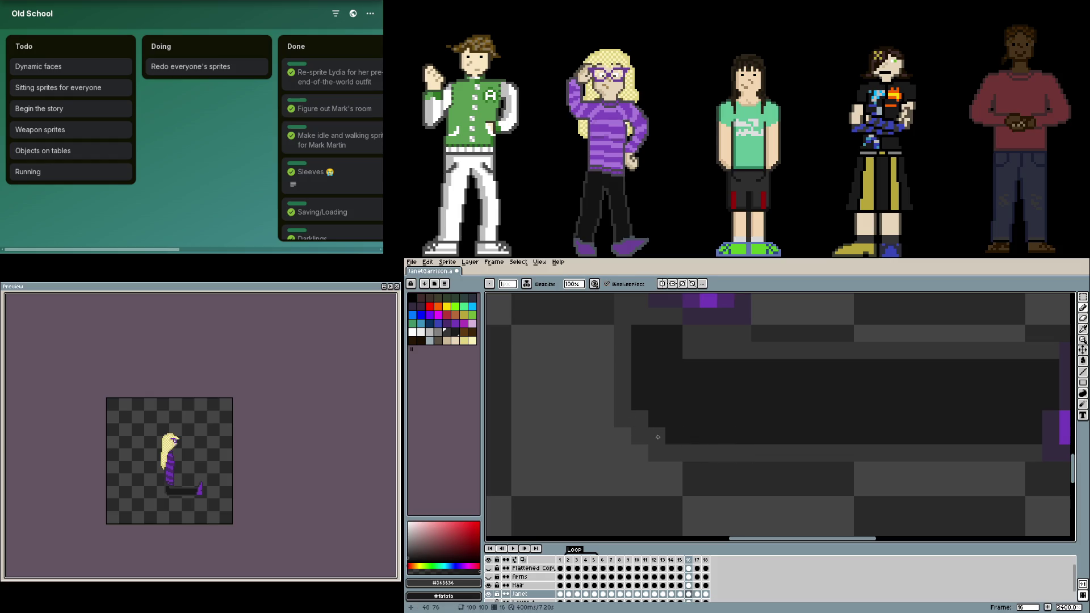
scroll(588, 467, "up", 1)
scroll(774, 499, "down", 3)
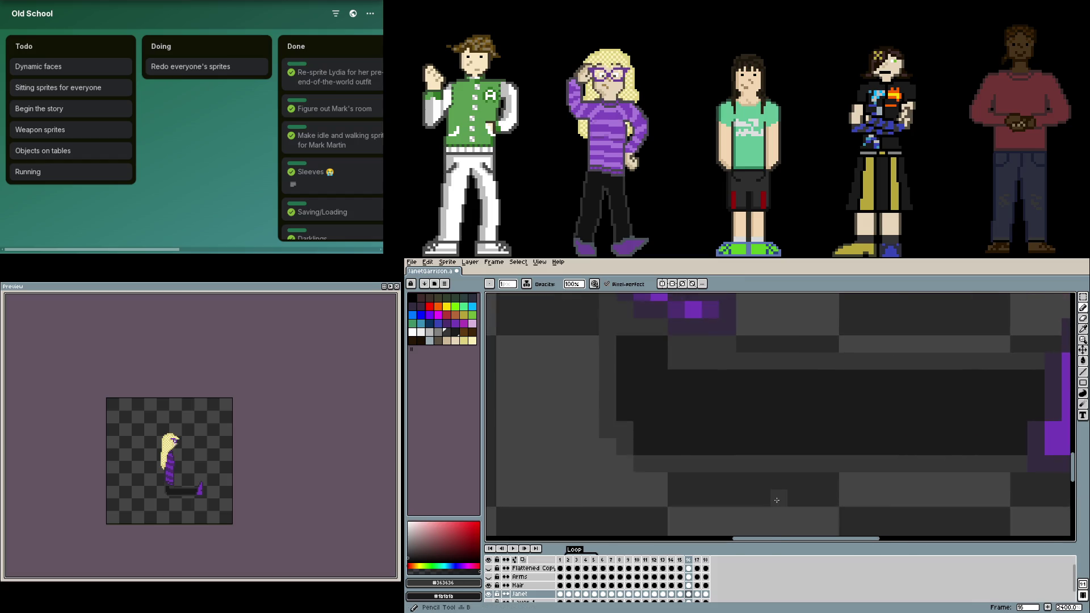
left_click_drag(710, 408, 755, 409)
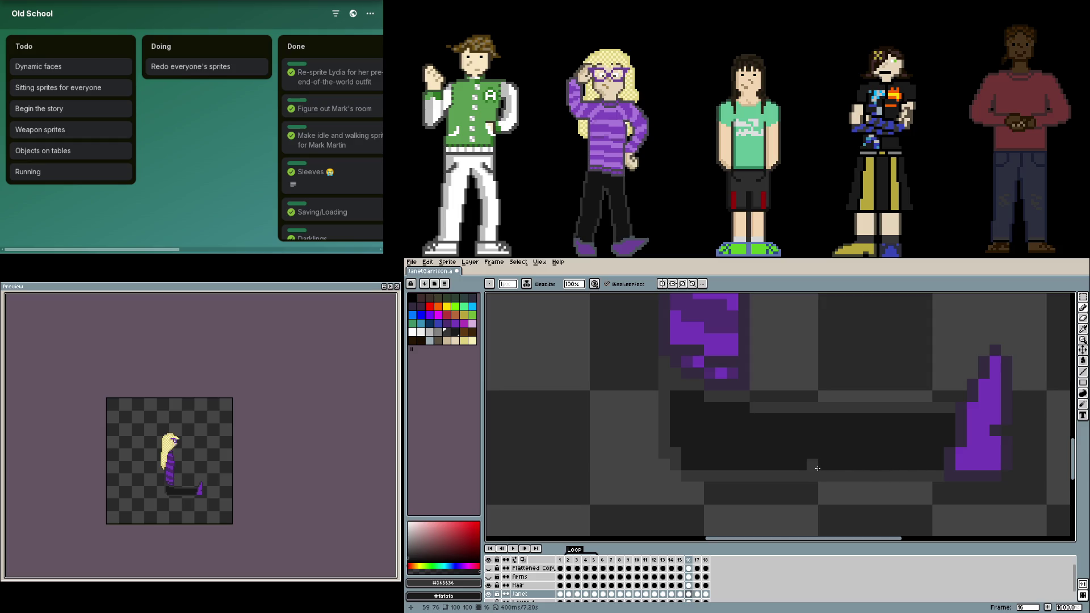
scroll(852, 434, "down", 3)
key("m")
left_click_drag(887, 377, 736, 482)
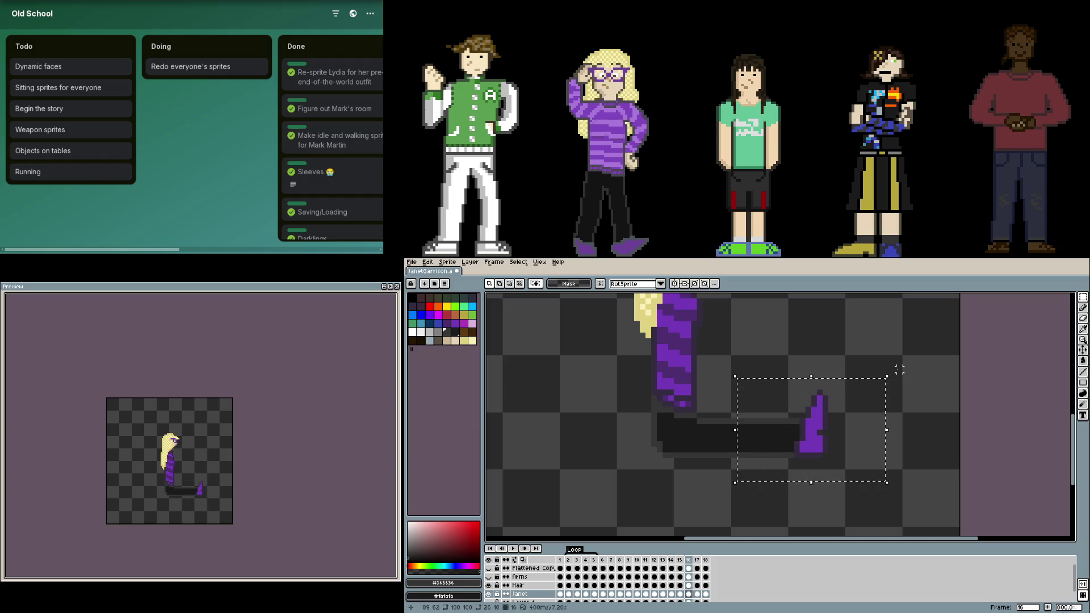
Step: Rotate the selected purple foot -90° and place it below the knee
mouse_move(896, 372)
left_mouse_down()
mouse_move(890, 493)
mouse_move(855, 514)
left_mouse_up()
mouse_move(806, 395)
left_mouse_down()
mouse_move(749, 462)
mouse_move(762, 475)
left_mouse_up()
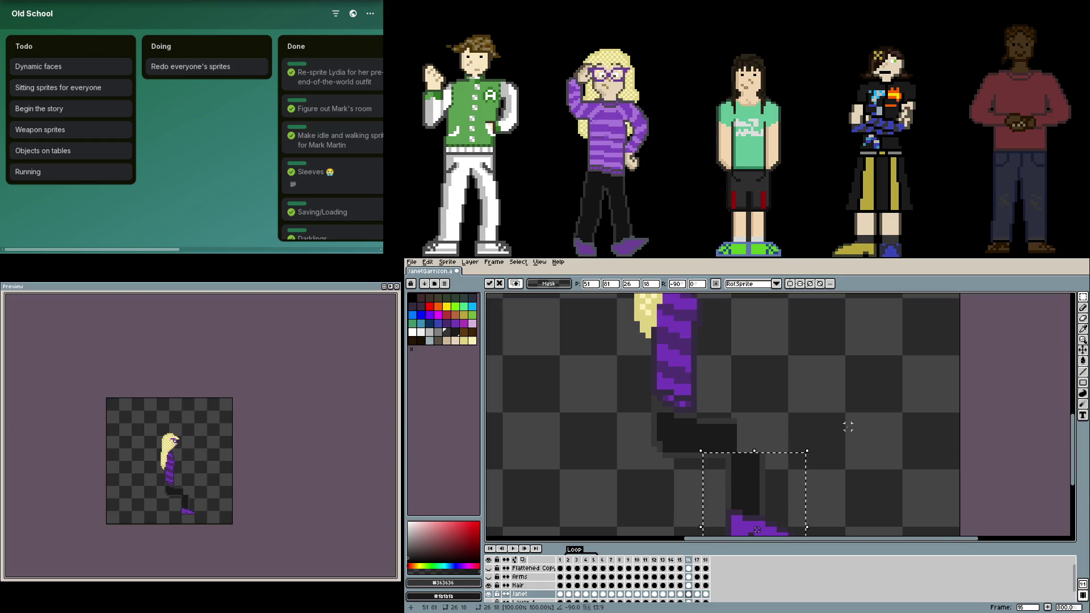
key("Return")
Step: Pencil a dark knee outline and reshade the knee in darker and lighter greys
scroll(761, 475, "up", 3)
mouse_move(716, 425)
left_mouse_down()
mouse_move(738, 425)
mouse_move(773, 474)
mouse_move(784, 459)
left_mouse_up()
scroll(856, 468, "down", 4)
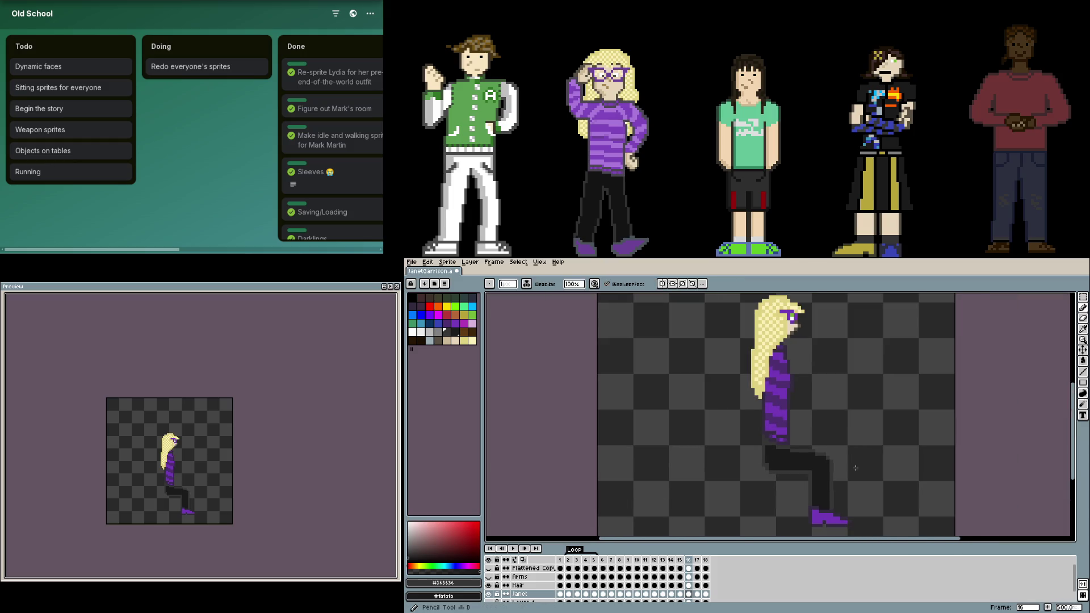
scroll(855, 468, "up", 4)
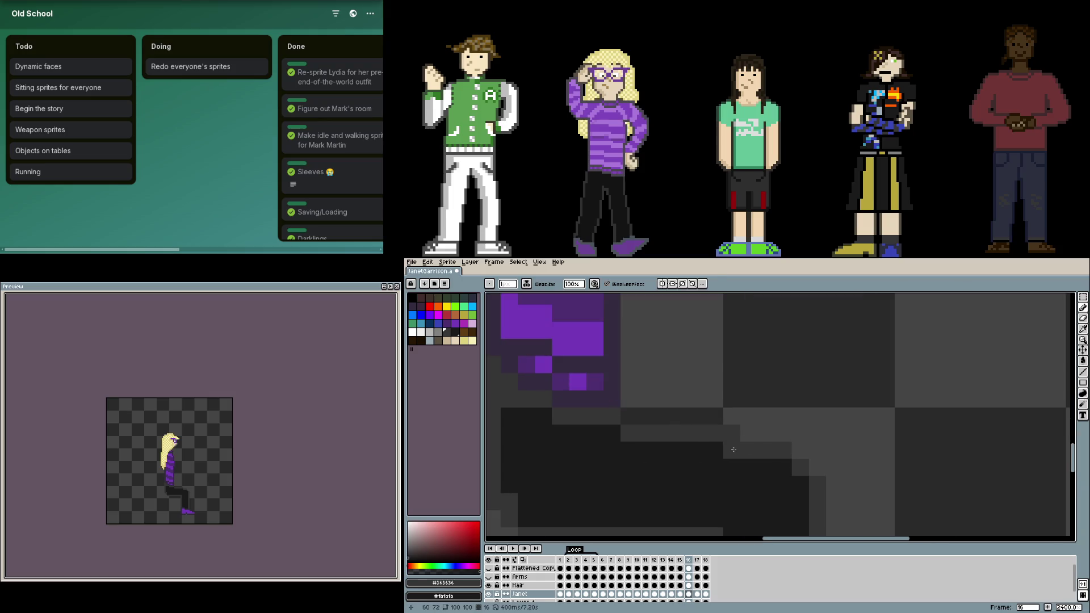
scroll(731, 451, "down", 2)
scroll(726, 425, "up", 2)
mouse_move(726, 425)
left_mouse_down()
mouse_move(786, 458)
mouse_move(786, 474)
mouse_move(736, 458)
left_mouse_up()
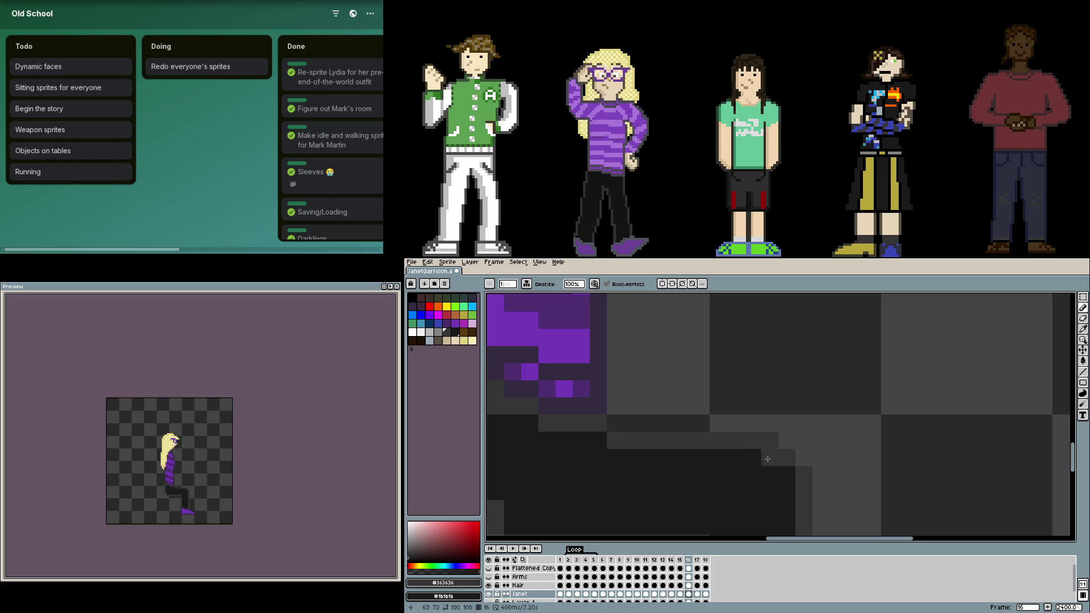
scroll(768, 459, "down", 5)
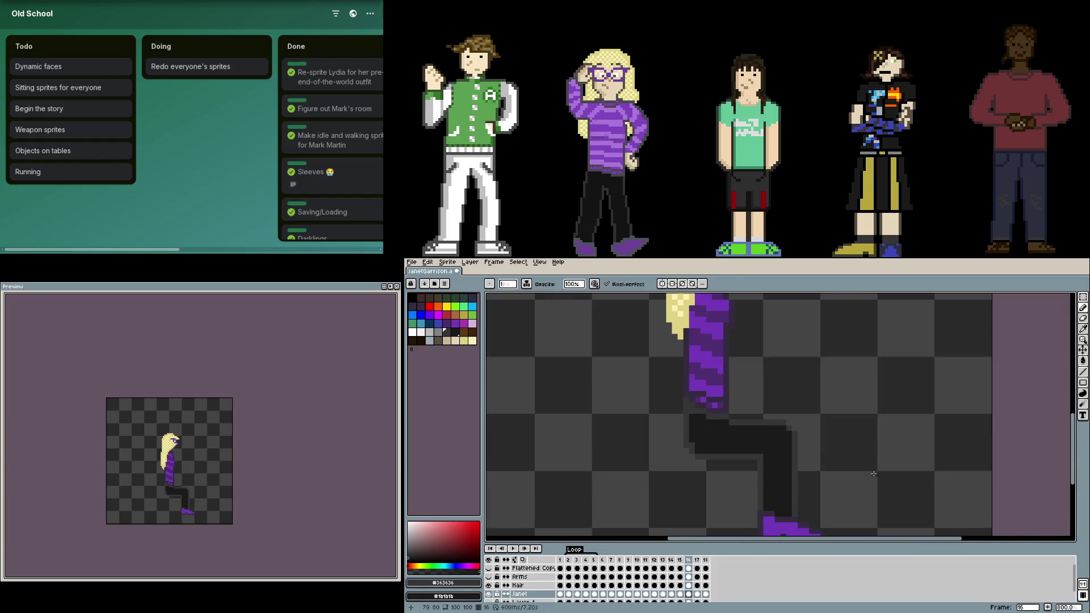
scroll(791, 449, "down", 4)
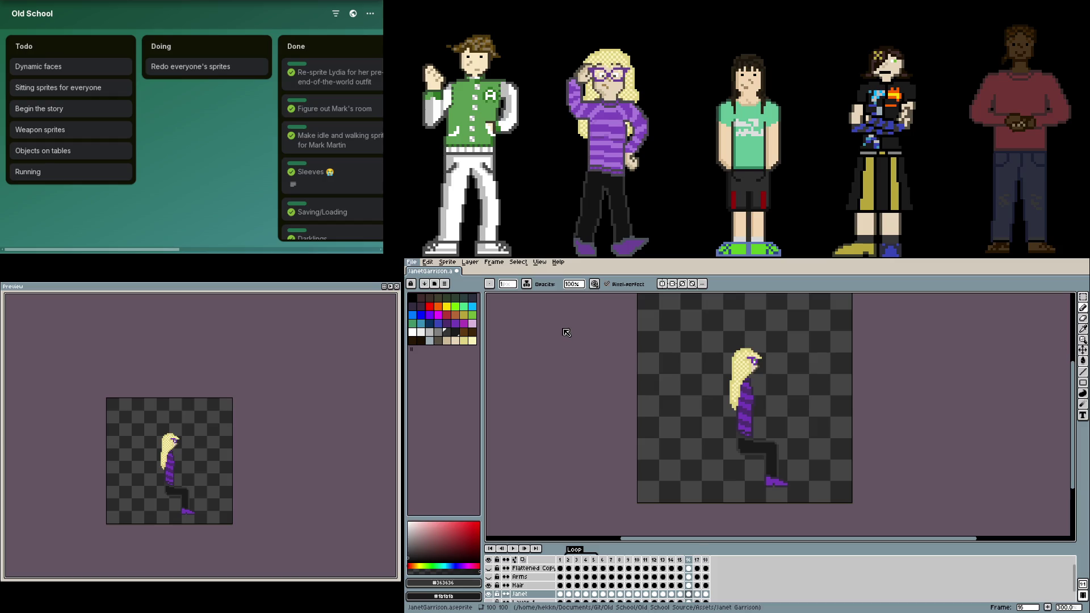
Step: Measure the green-jacket sprite's leg edge with a one-pixel marquee and compare it to Janet's shin
scroll(789, 428, "up", 4)
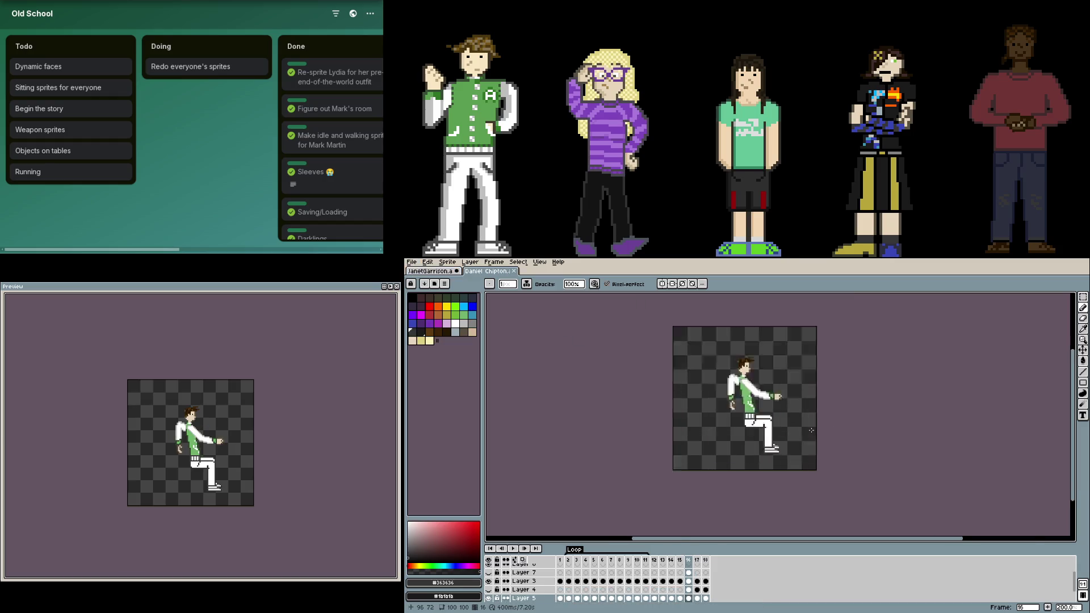
scroll(754, 494, "left", 2)
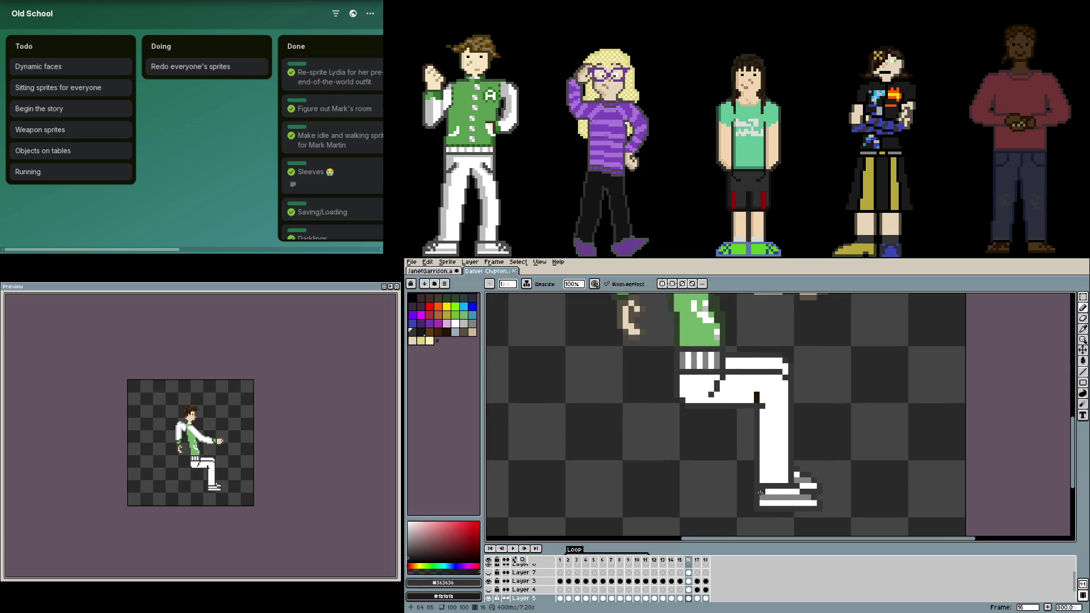
key("m")
left_click_drag(751, 509, 748, 419)
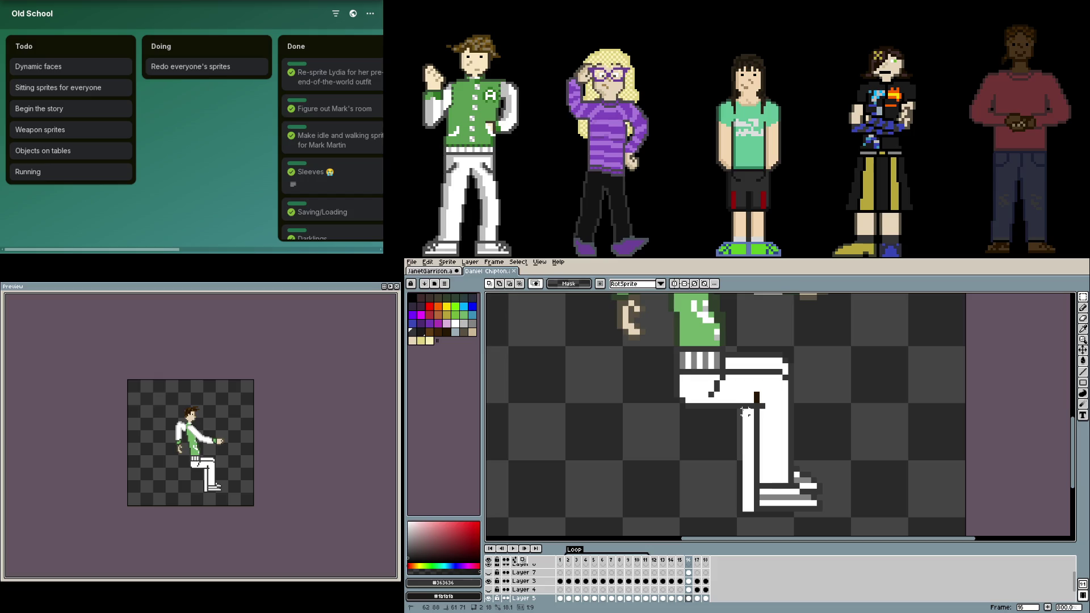
left_click_drag(750, 414, 751, 408)
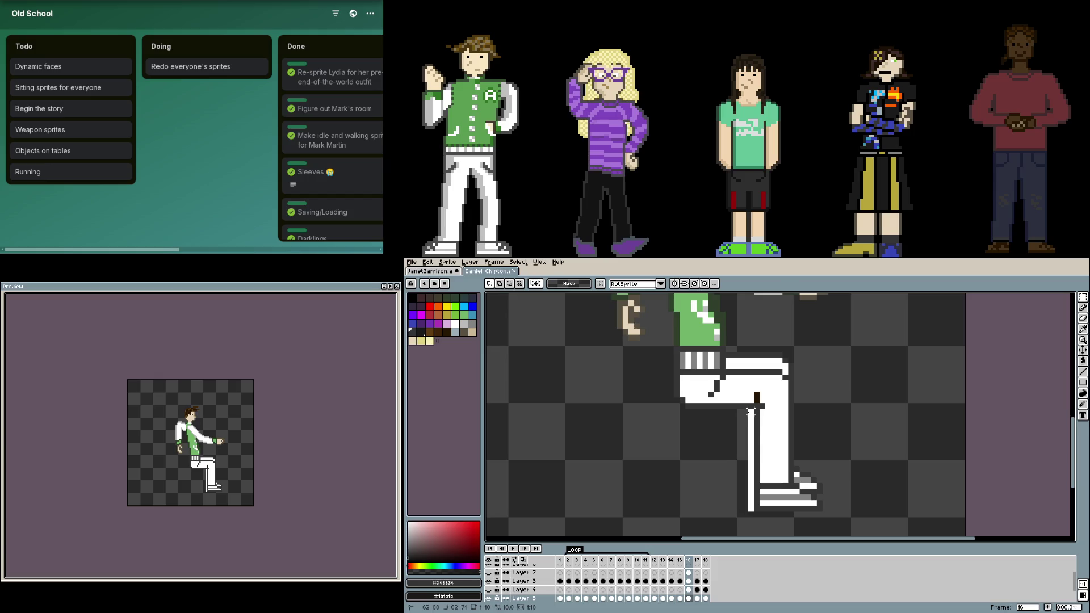
key("ctrl+Tab")
mouse_move(802, 499)
left_mouse_down()
mouse_move(769, 467)
mouse_move(703, 479)
mouse_move(693, 363)
mouse_move(703, 362)
left_mouse_up()
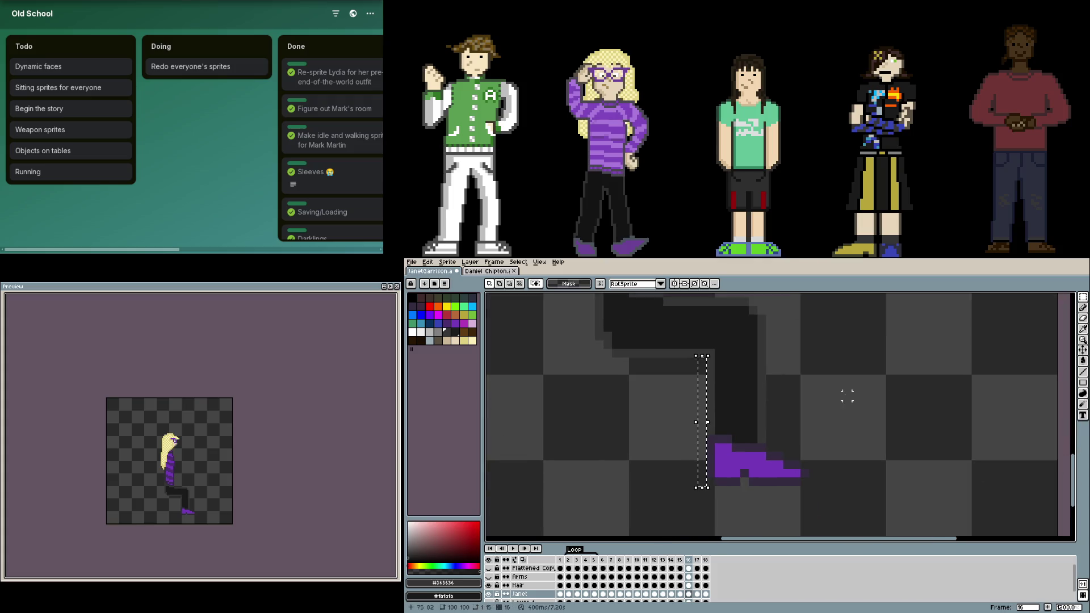
key("ctrl+d")
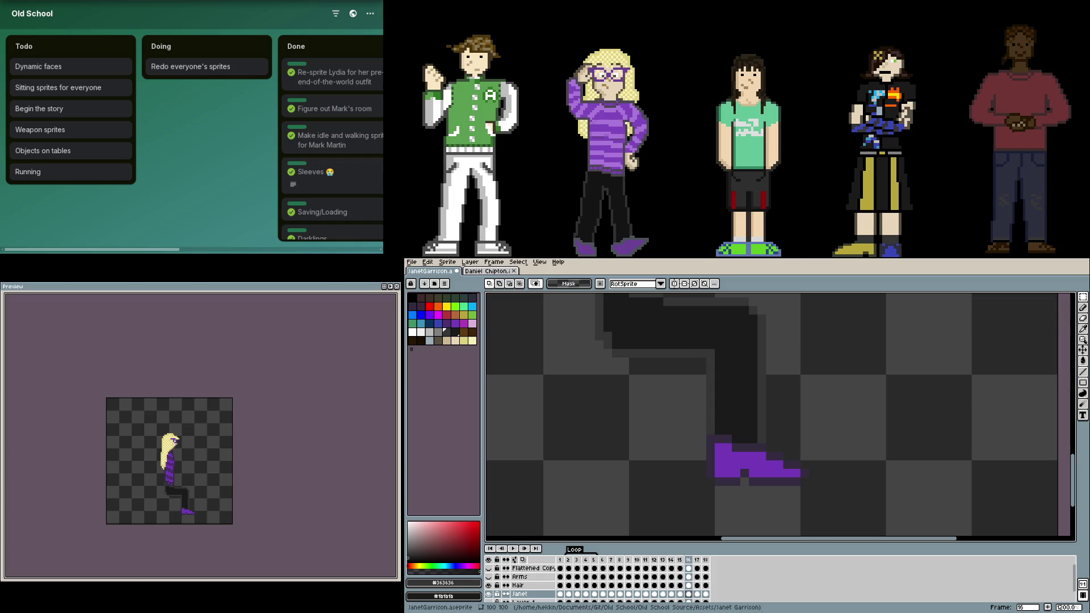
key("F7")
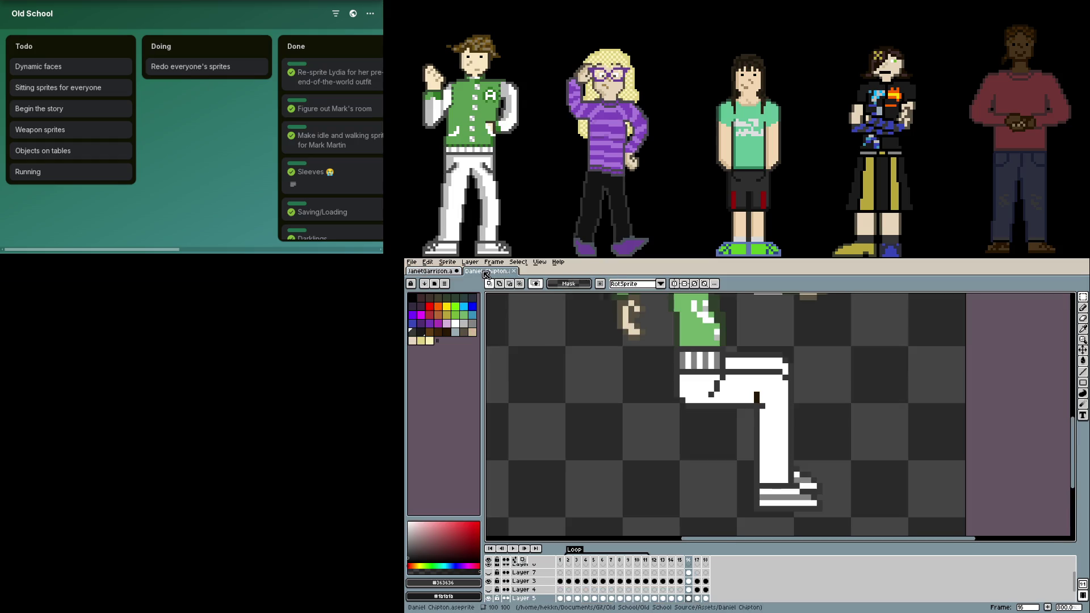
Step: Compare the boy's white shoe with Janet's, then marquee Janet's purple shoe
key("ctrl+Tab")
scroll(727, 455, "up", 2)
left_click_drag(726, 462, 560, 382)
key("ctrl+d")
scroll(812, 404, "down", 5)
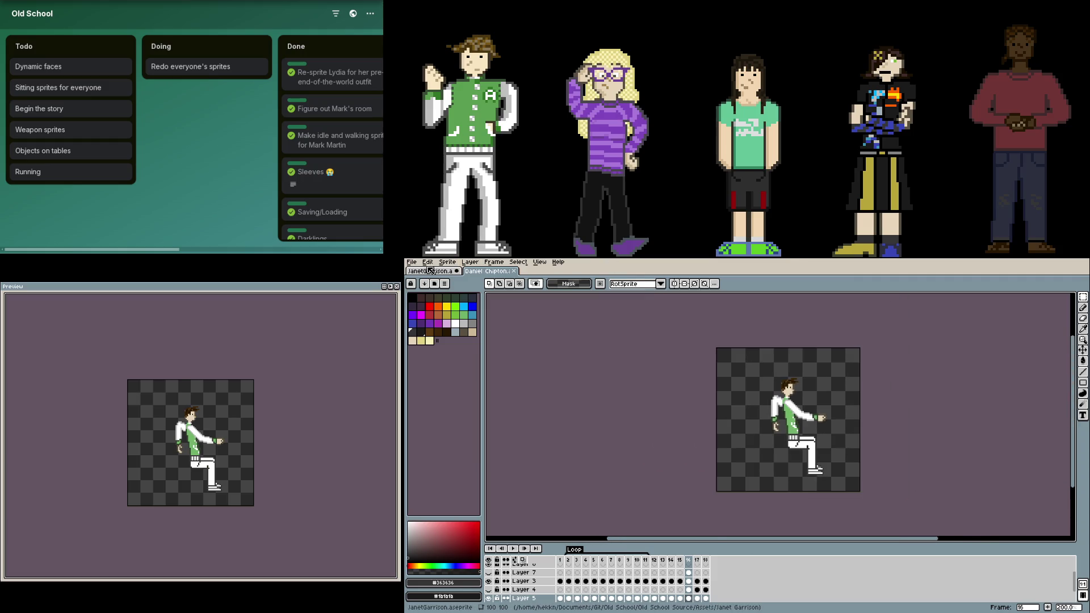
key("ctrl+Tab")
scroll(773, 433, "down", 1)
left_click_drag(840, 517, 677, 458)
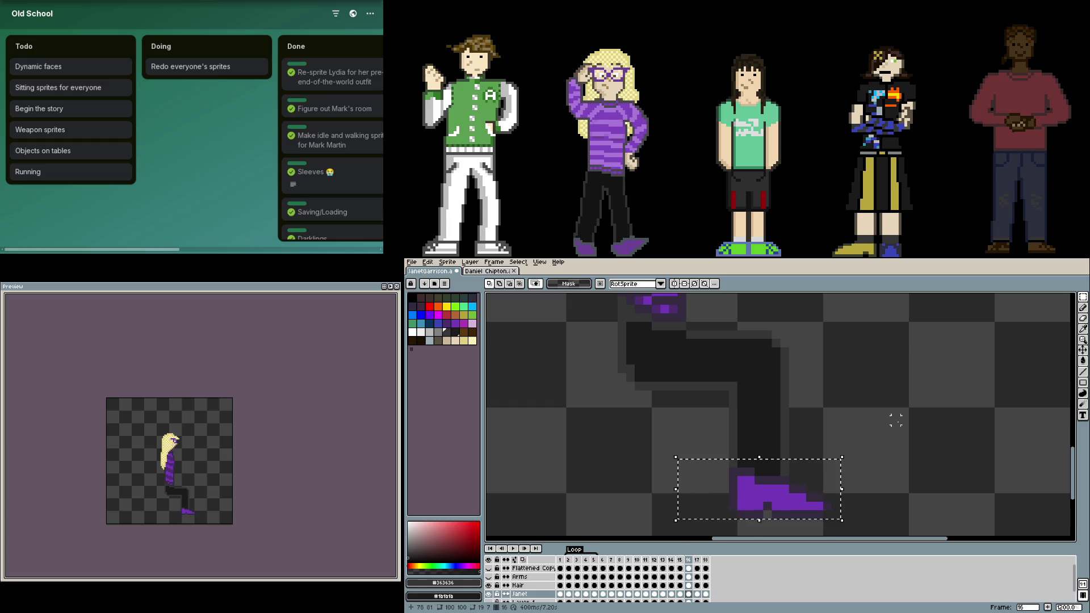
Step: Inspect the seated pose closely, then add a new Layer 2 on frame 16
scroll(796, 383, "down", 2)
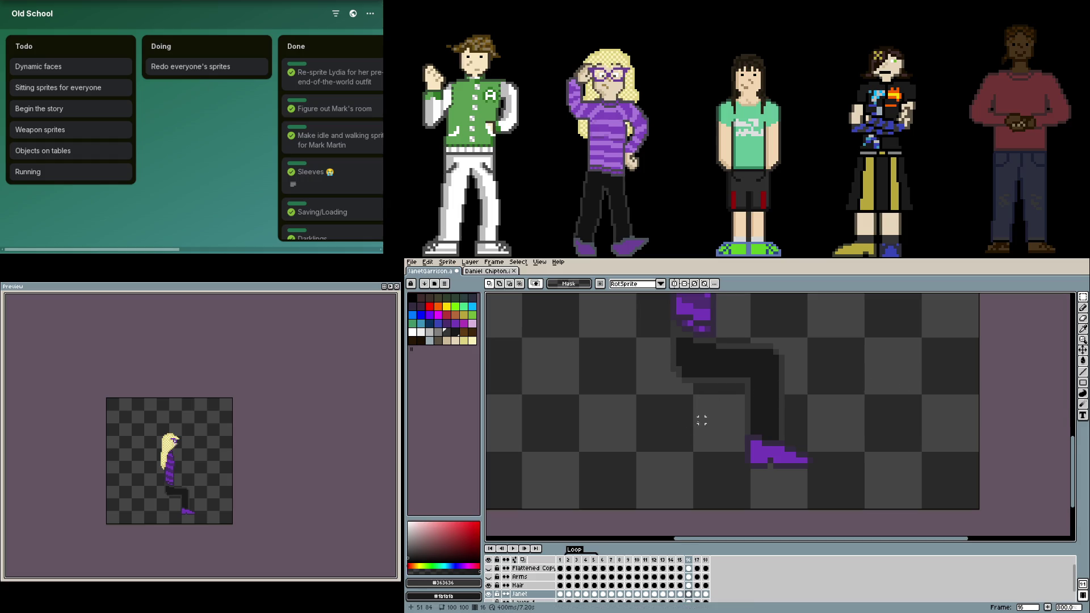
scroll(702, 421, "down", 2)
scroll(702, 421, "right", 2)
scroll(687, 365, "up", 2)
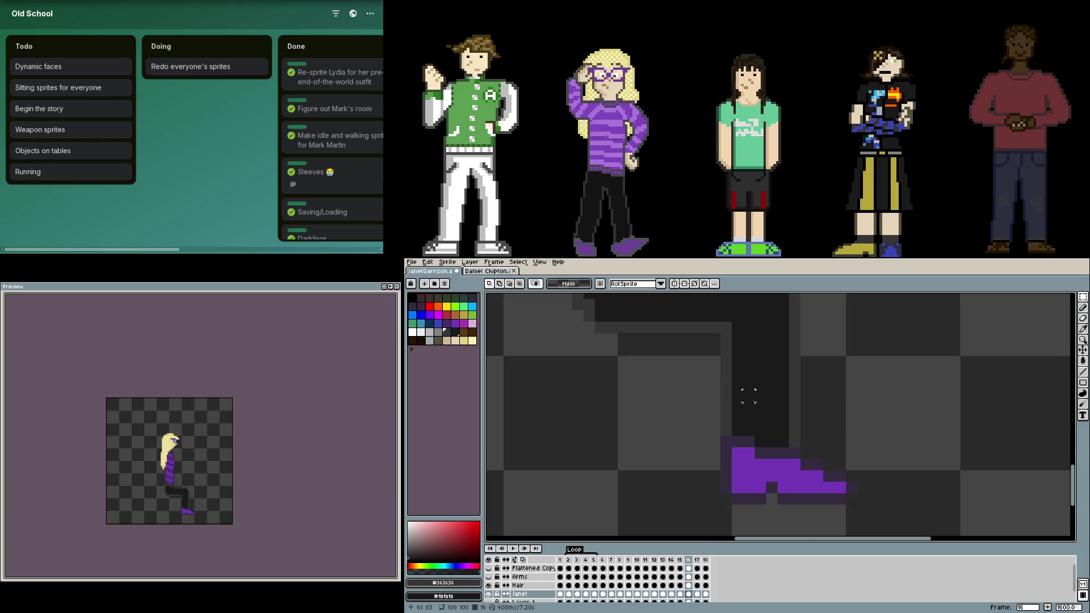
scroll(767, 375, "down", 1)
scroll(887, 403, "right", 2)
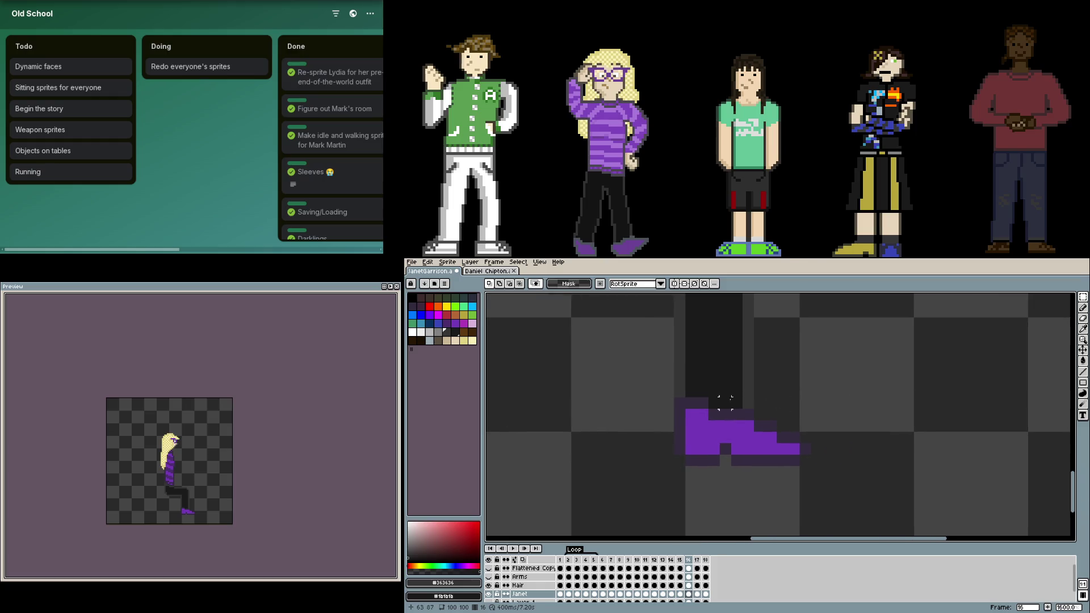
scroll(725, 402, "down", 1)
key("b")
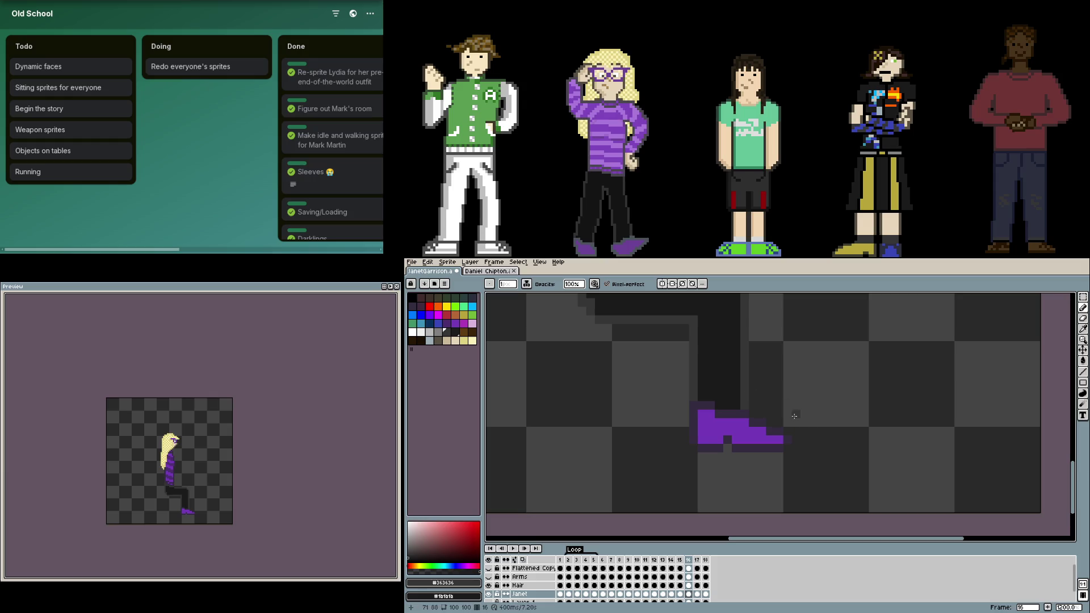
scroll(738, 399, "up", 3)
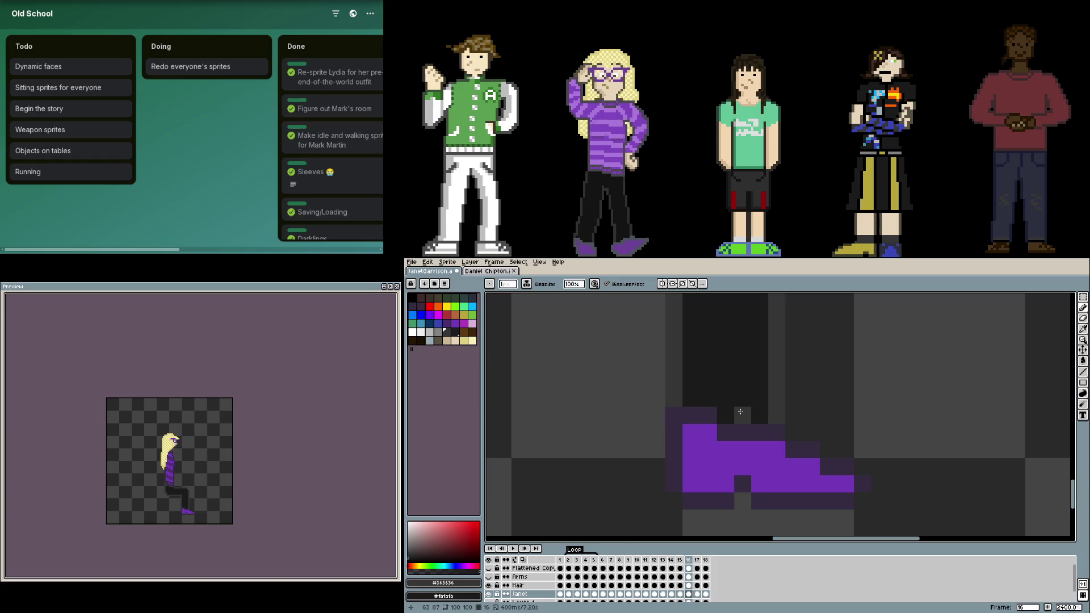
scroll(764, 474, "down", 3)
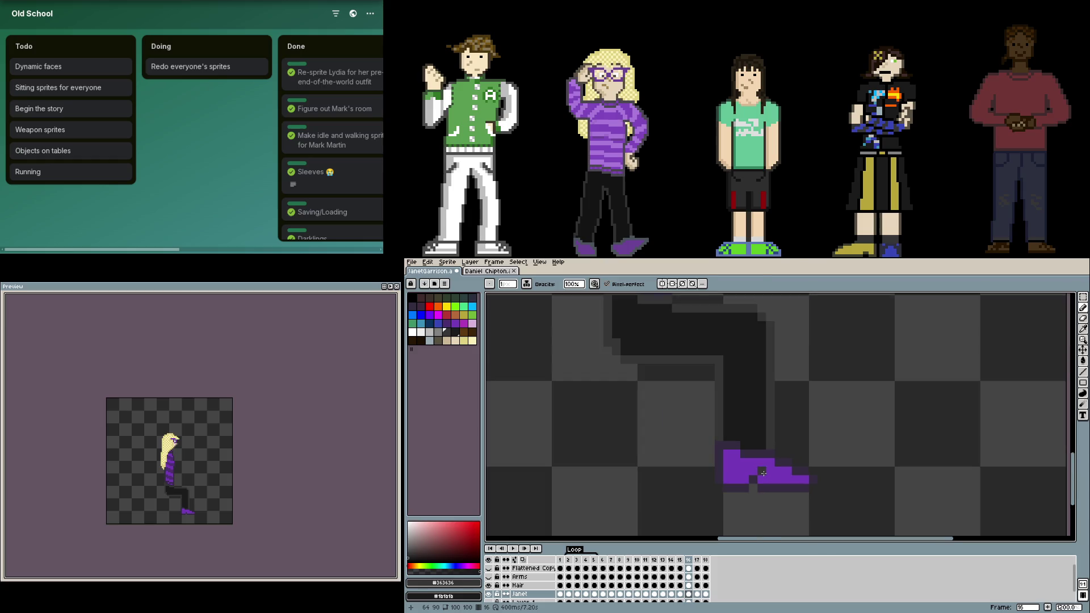
scroll(764, 473, "up", 1)
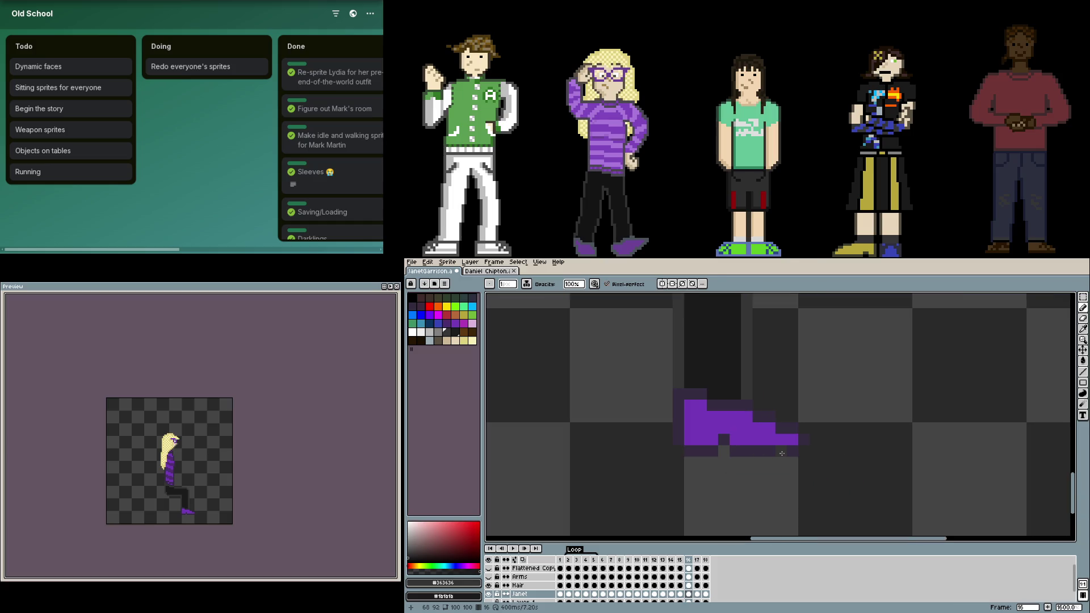
scroll(782, 453, "down", 4)
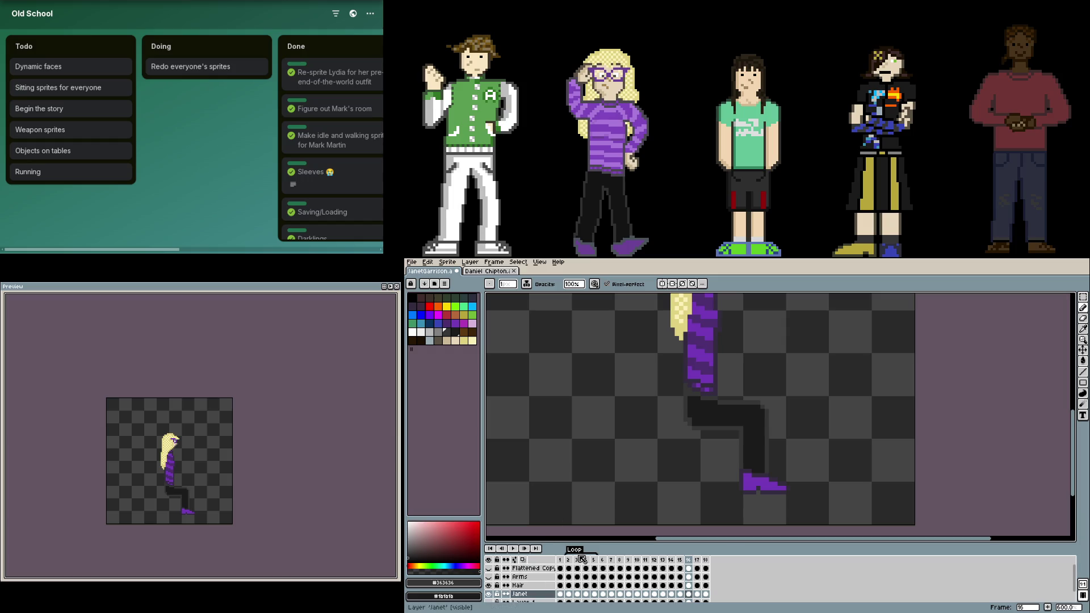
key("shift+n")
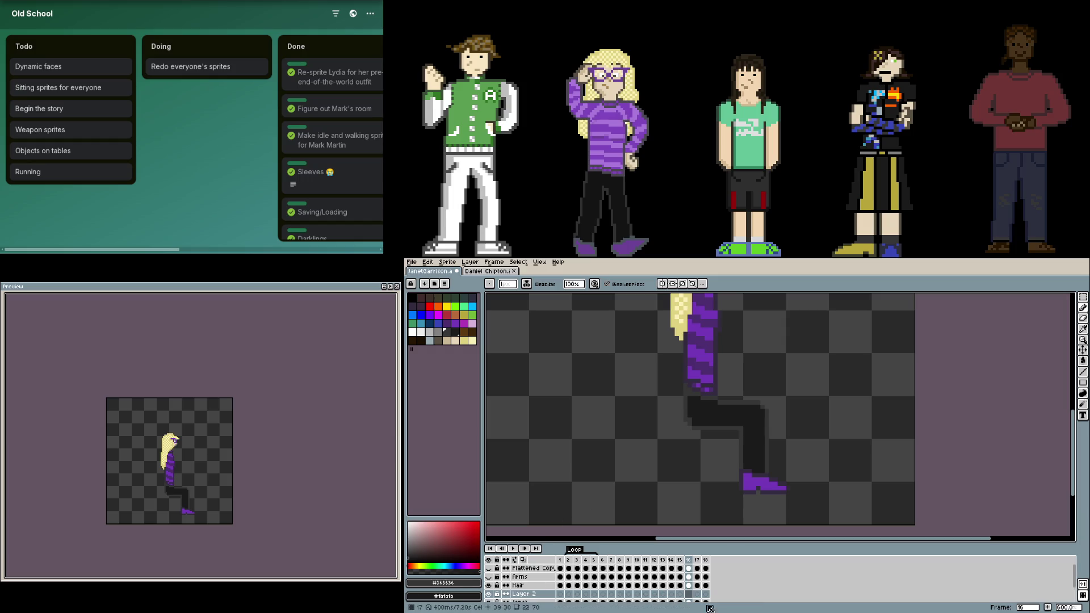
left_click(695, 591)
left_click(689, 585)
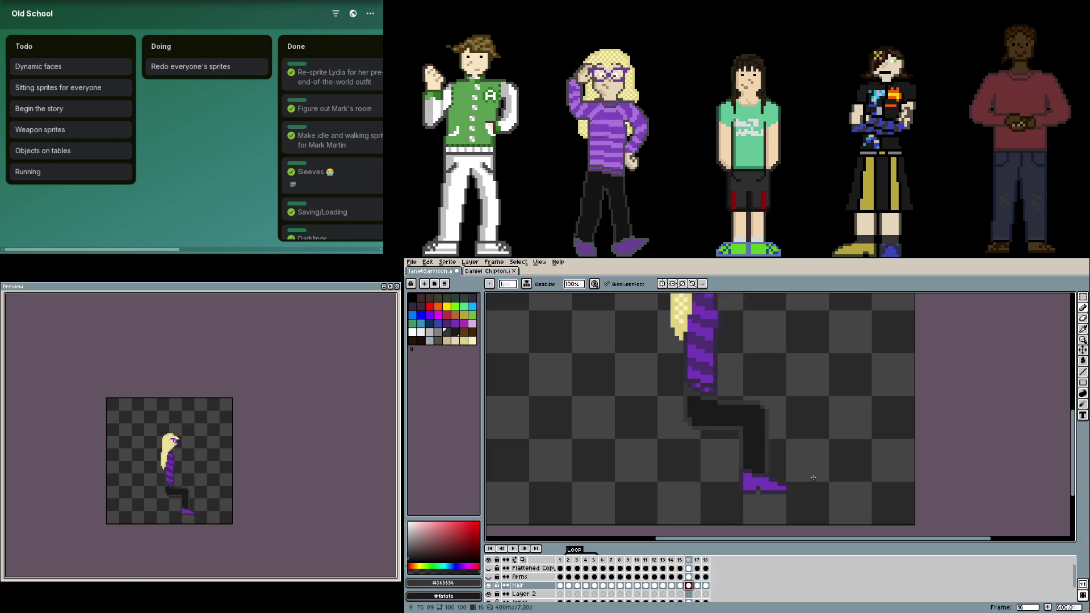
Step: Select the lower leg and shoe and reorder Layer 2 beneath the Janet layer
key("m")
left_click_drag(799, 499, 716, 391)
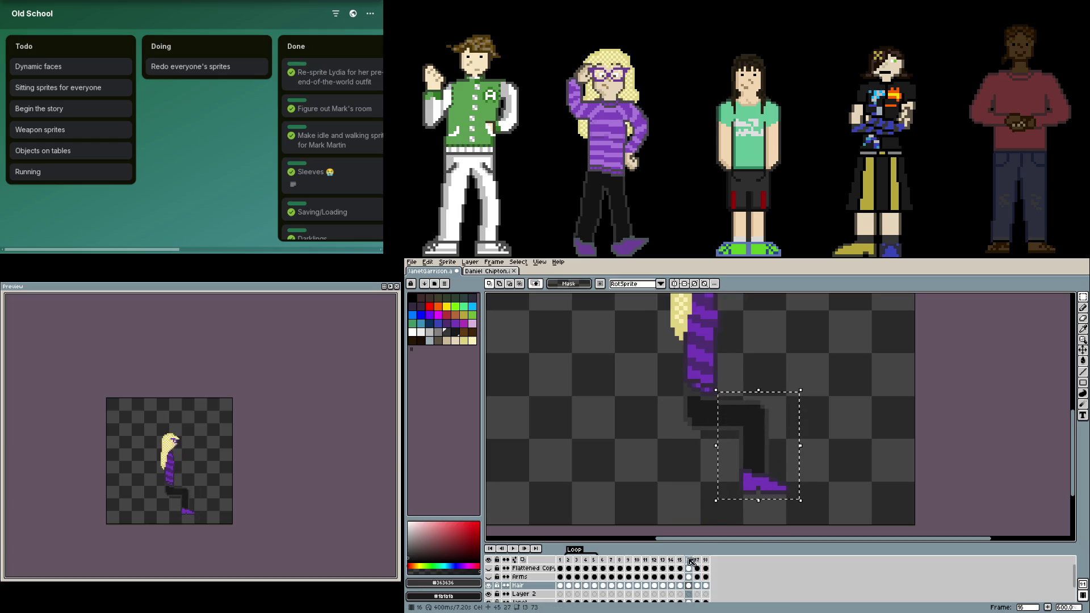
scroll(693, 591, "down", 1)
left_click(690, 586)
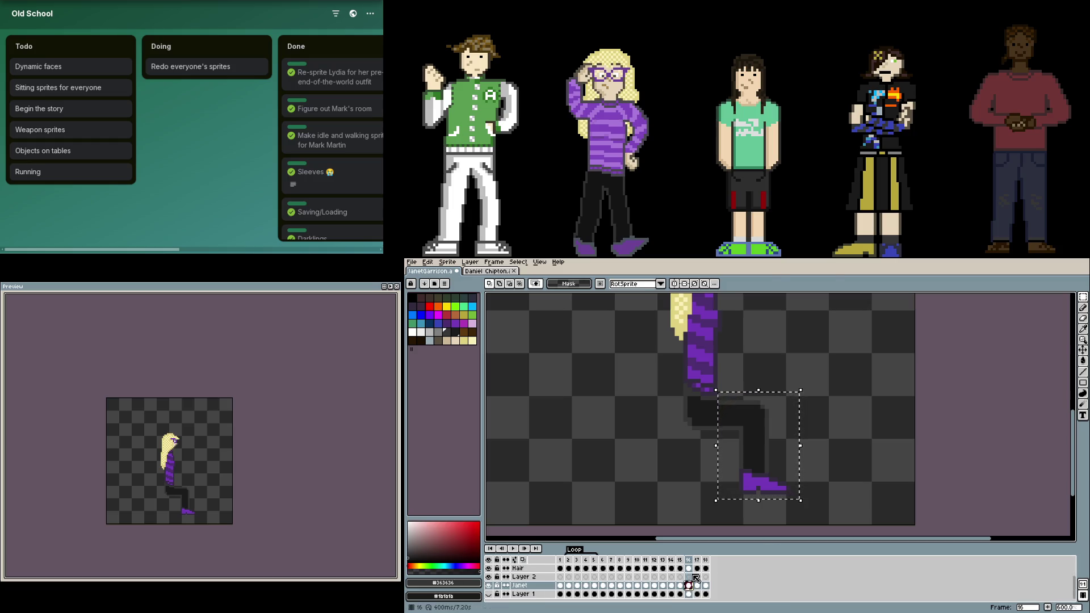
key("ctrl+t")
mouse_move(522, 577)
left_mouse_down()
mouse_move(512, 589)
mouse_move(514, 577)
left_mouse_up()
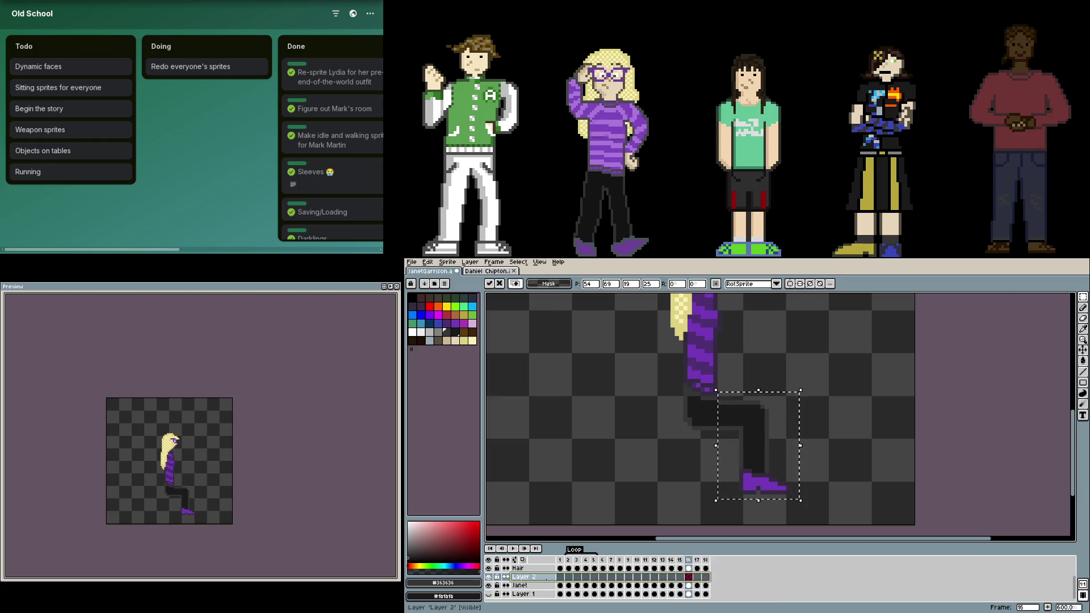
left_click(822, 484)
left_click(523, 577)
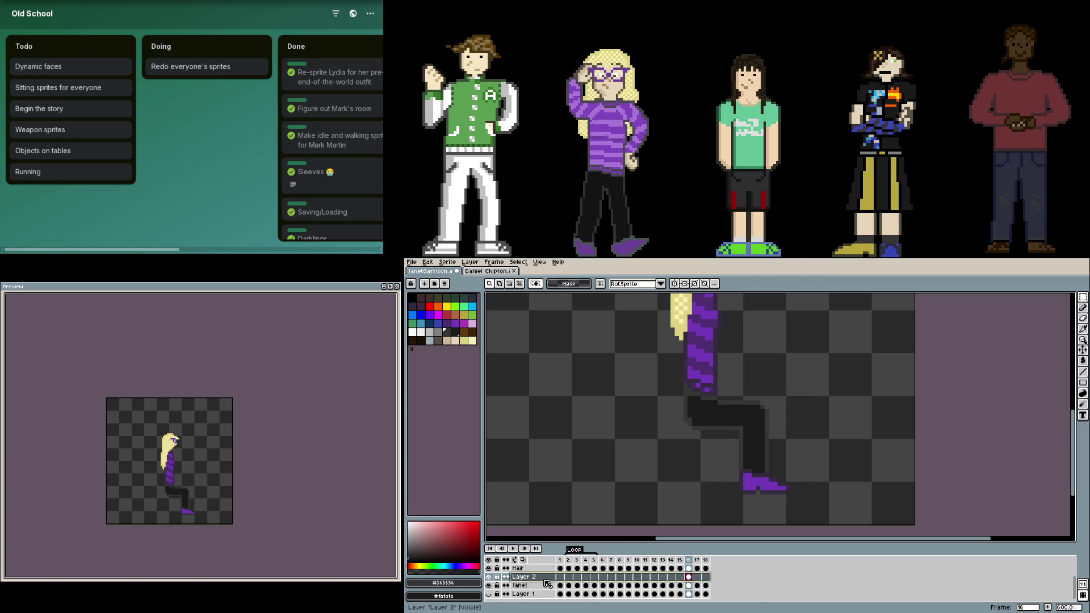
left_click_drag(548, 587, 548, 588)
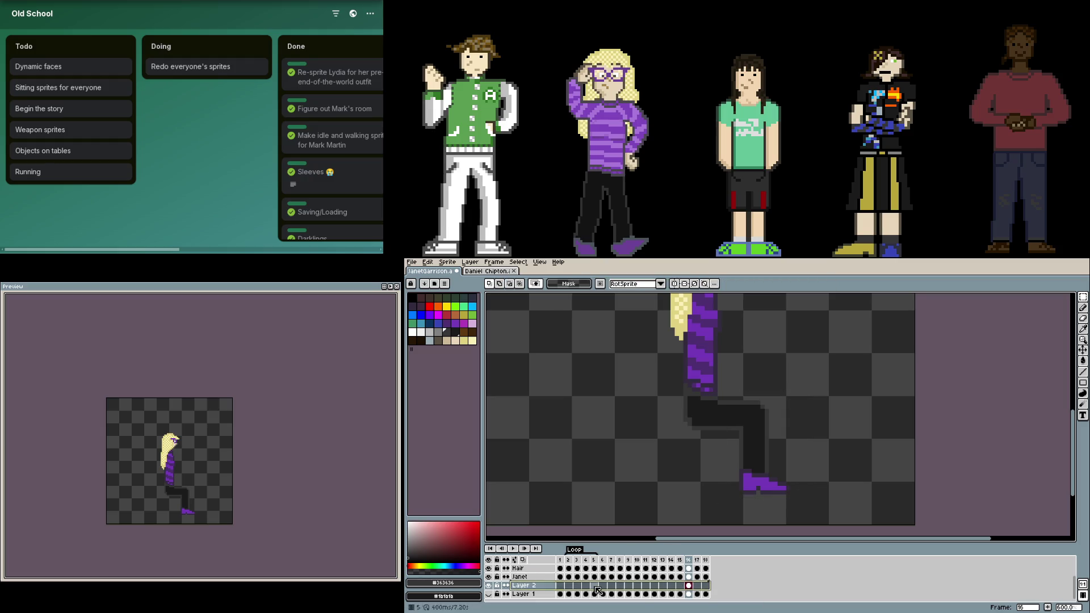
Step: Nudge the leg and shoe slightly up and right with the Move tool, then review the sprite
key("v")
left_click_drag(727, 506, 731, 494)
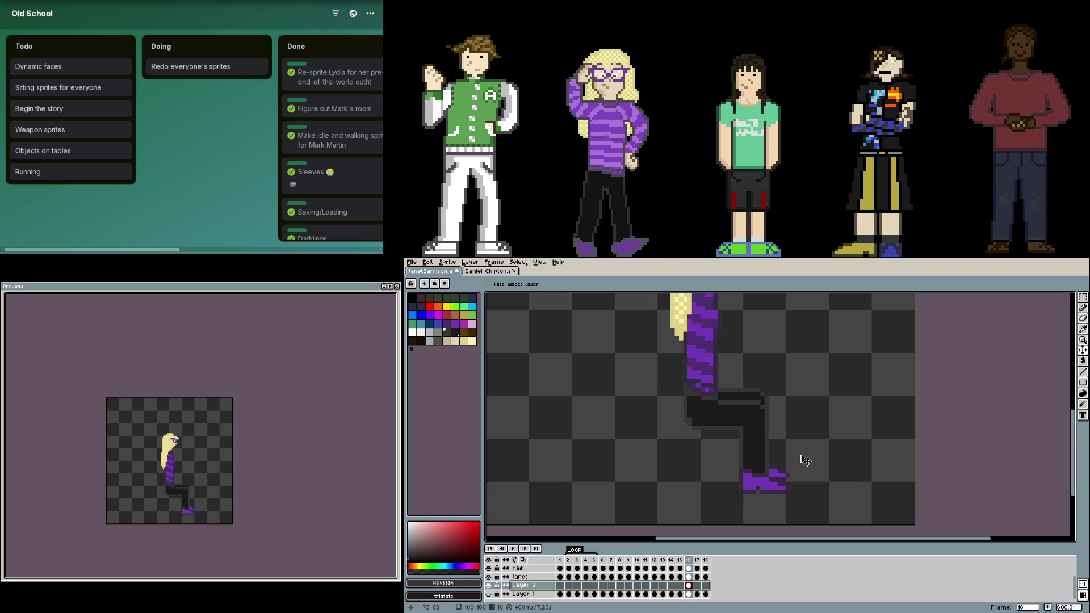
scroll(829, 420, "down", 2)
scroll(774, 470, "up", 1)
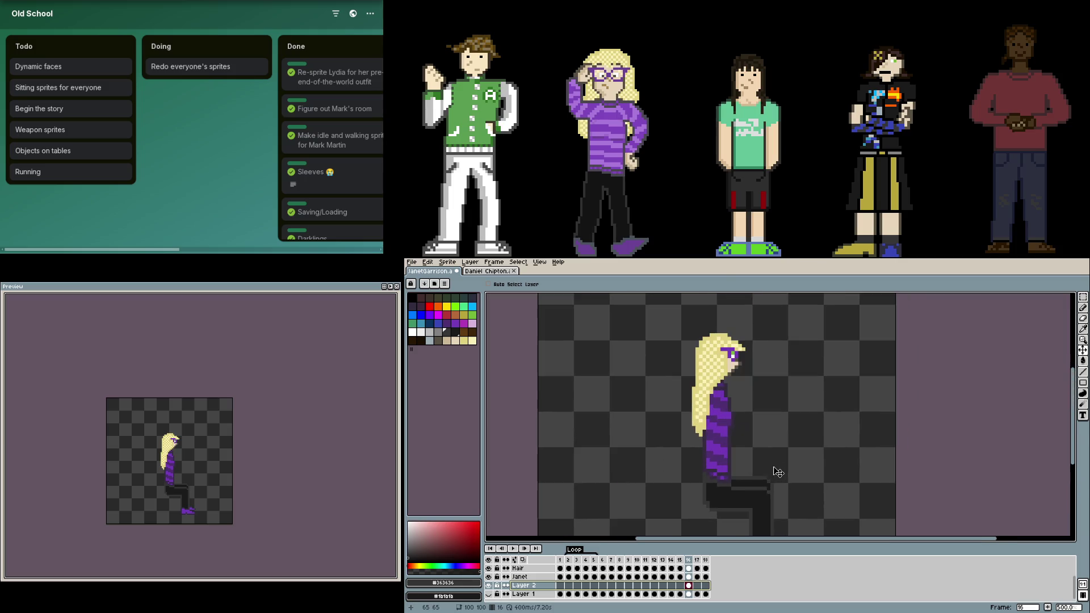
scroll(757, 443, "down", 1)
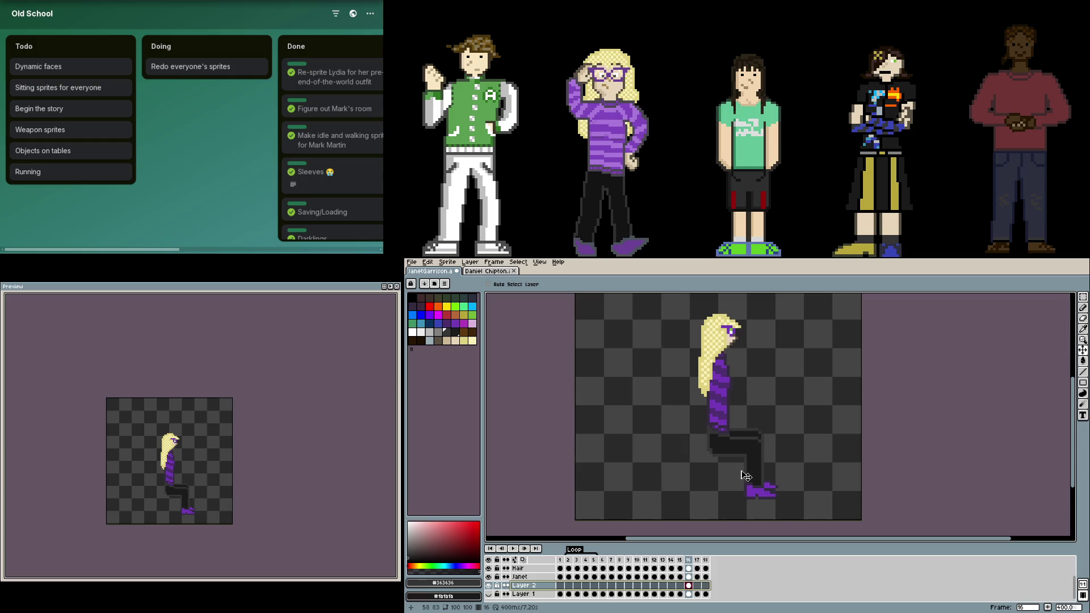
left_click_drag(745, 476, 713, 450)
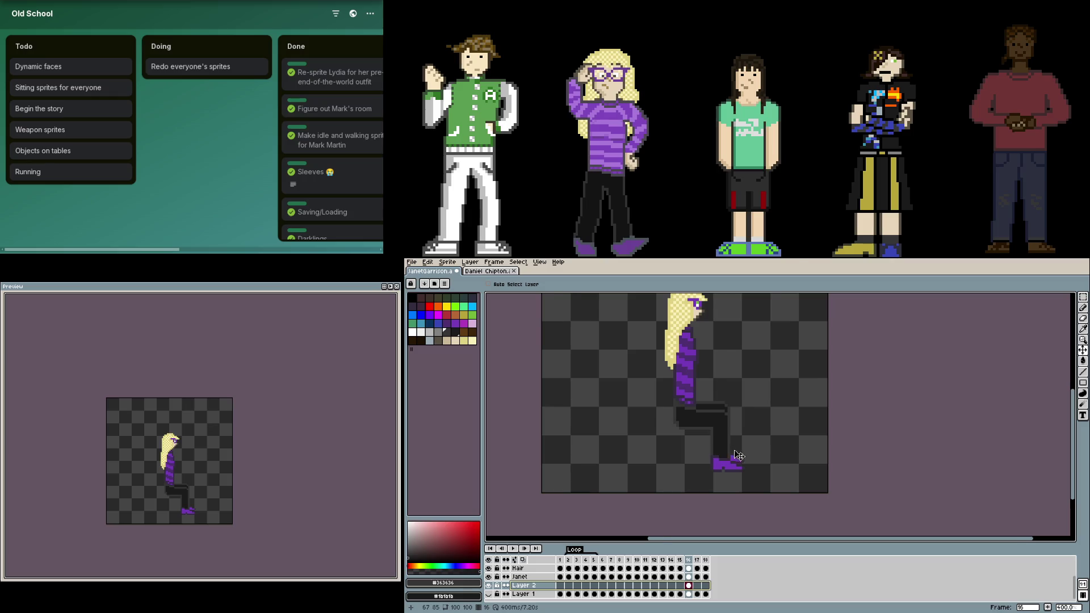
scroll(721, 454, "up", 1)
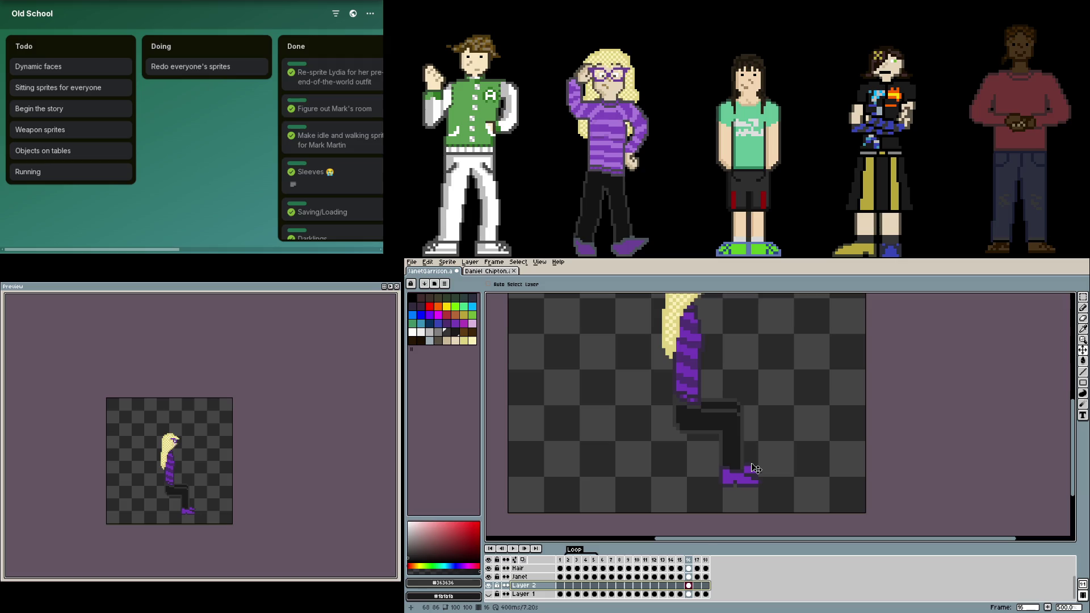
scroll(747, 488, "down", 1)
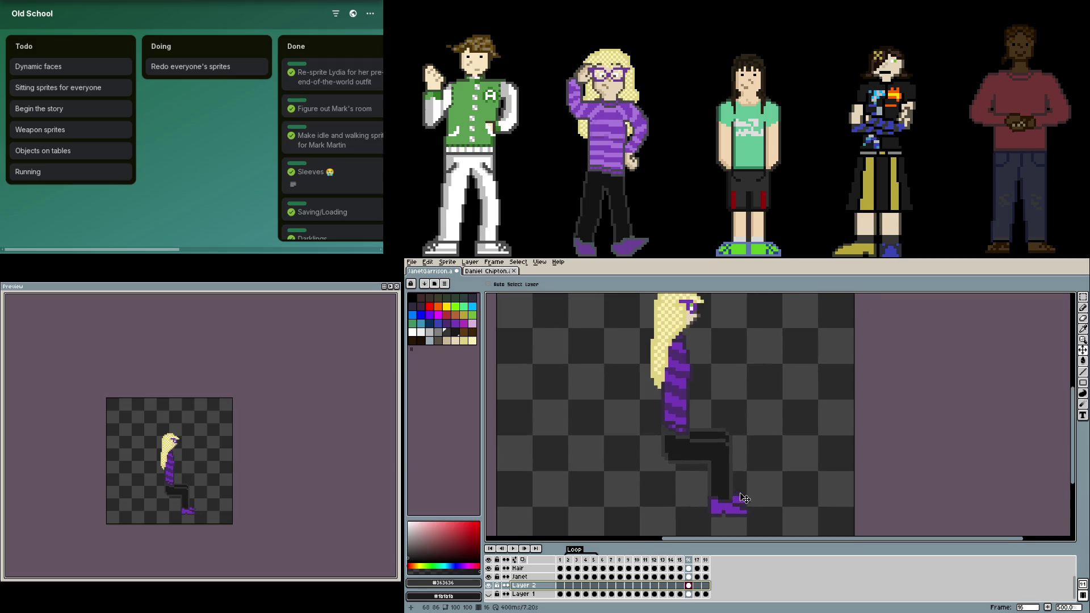
scroll(745, 497, "up", 3)
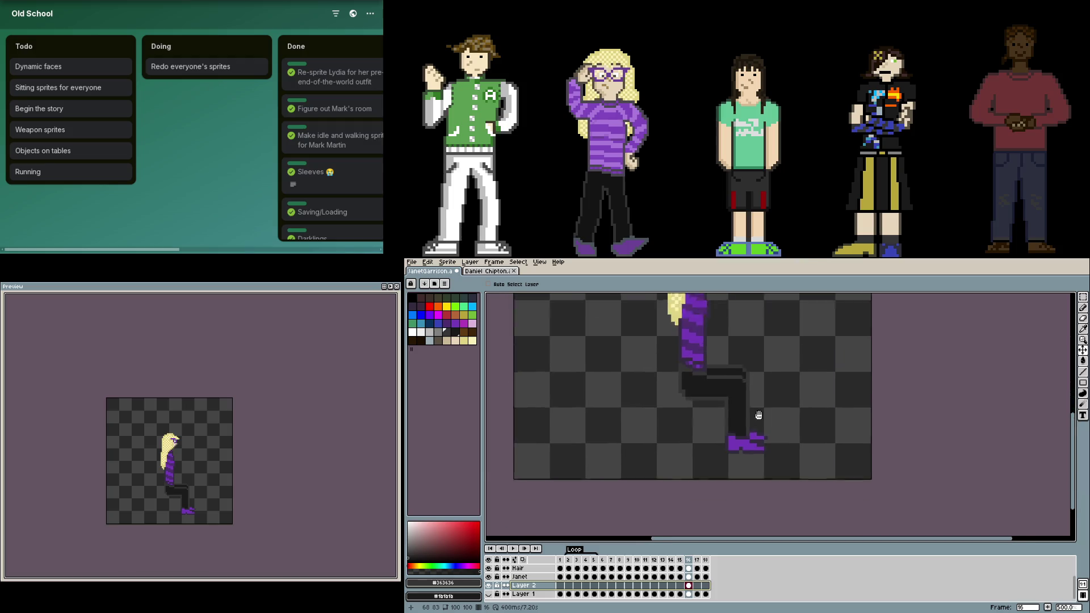
key("m")
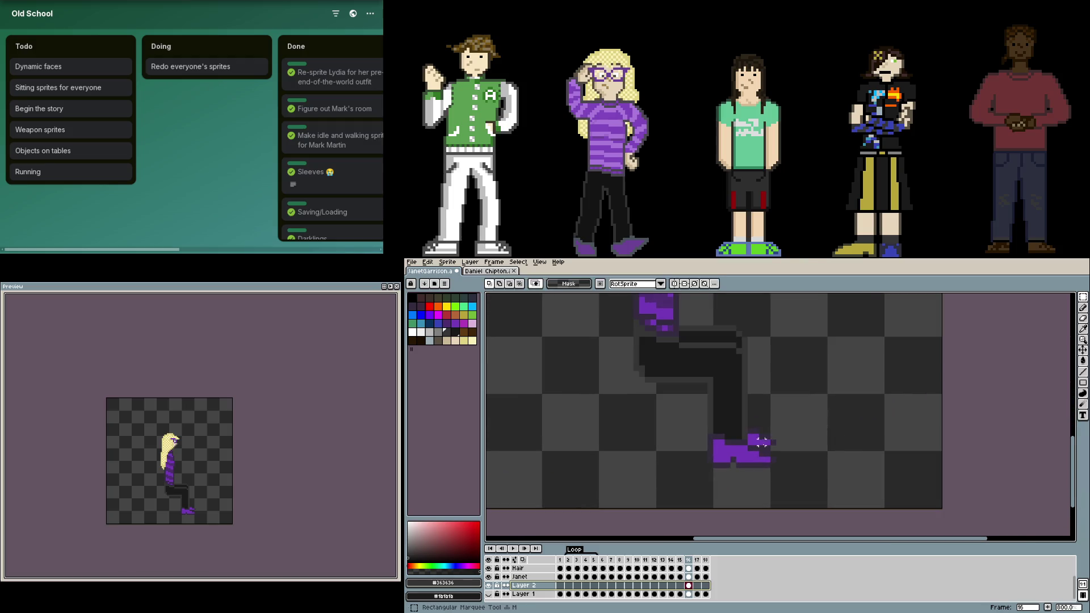
mouse_move(794, 470)
left_mouse_down()
mouse_move(701, 405)
mouse_move(727, 420)
left_mouse_up()
key("ctrl+d")
left_click(691, 577)
mouse_move(816, 501)
left_mouse_down()
mouse_move(696, 428)
mouse_move(689, 410)
mouse_move(735, 428)
left_mouse_up()
key("ctrl+d")
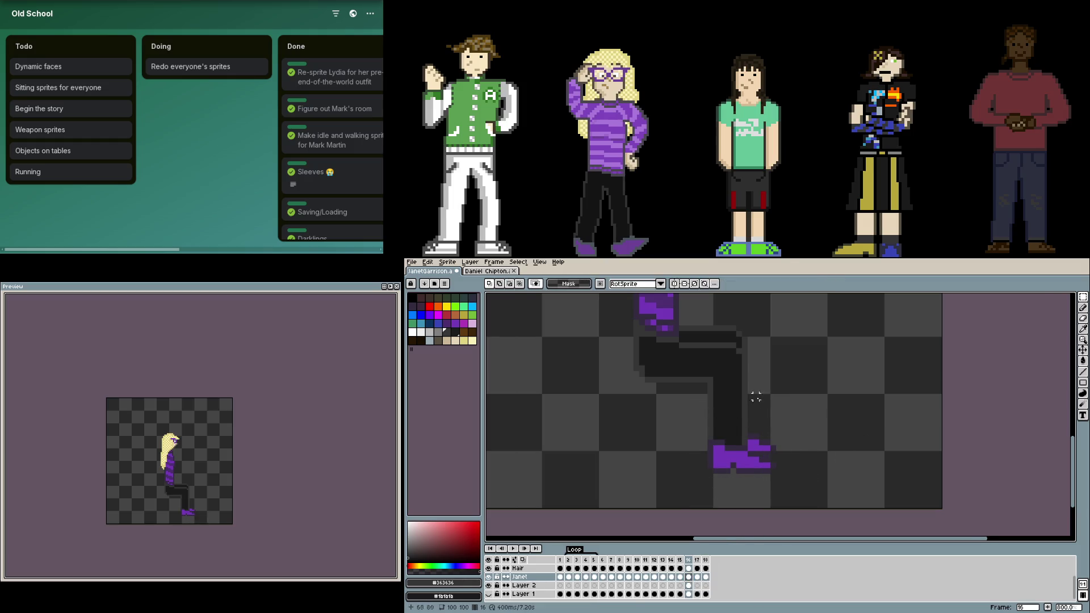
scroll(752, 421, "up", 3)
key("b")
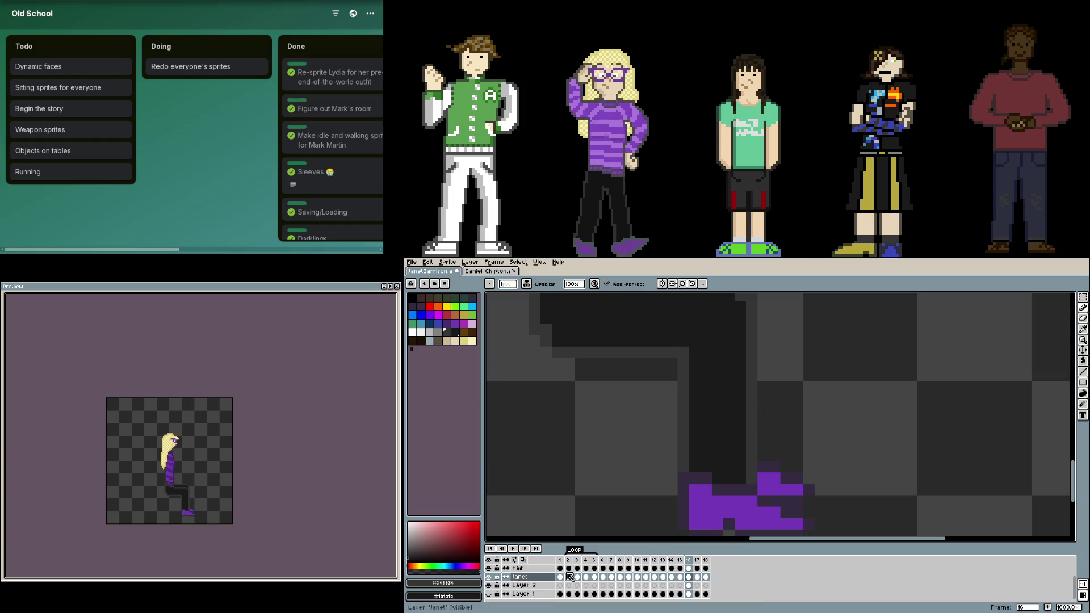
left_click(544, 581)
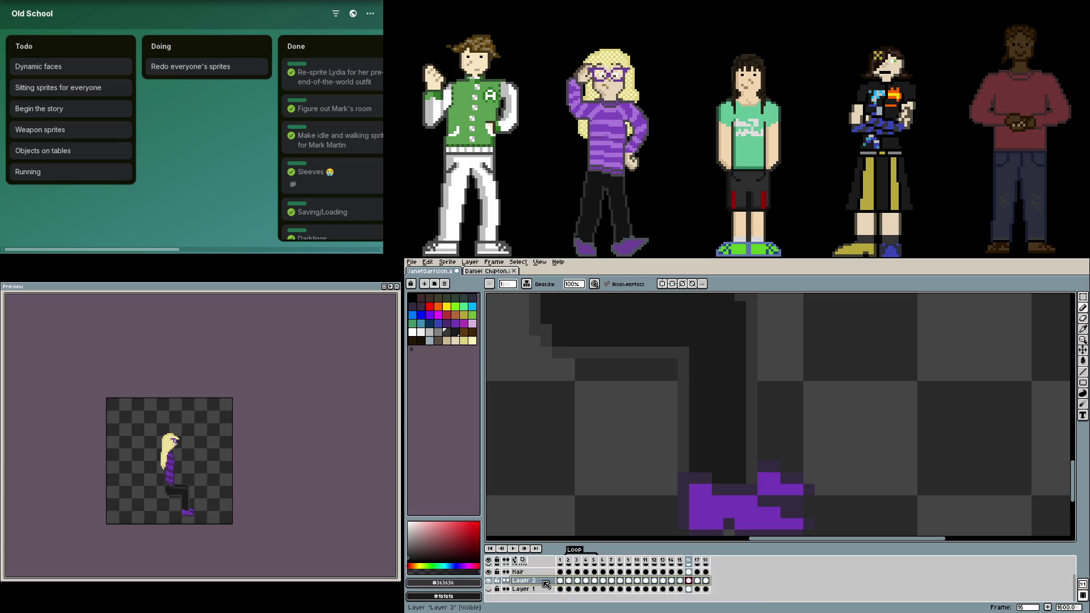
scroll(682, 466, "down", 4)
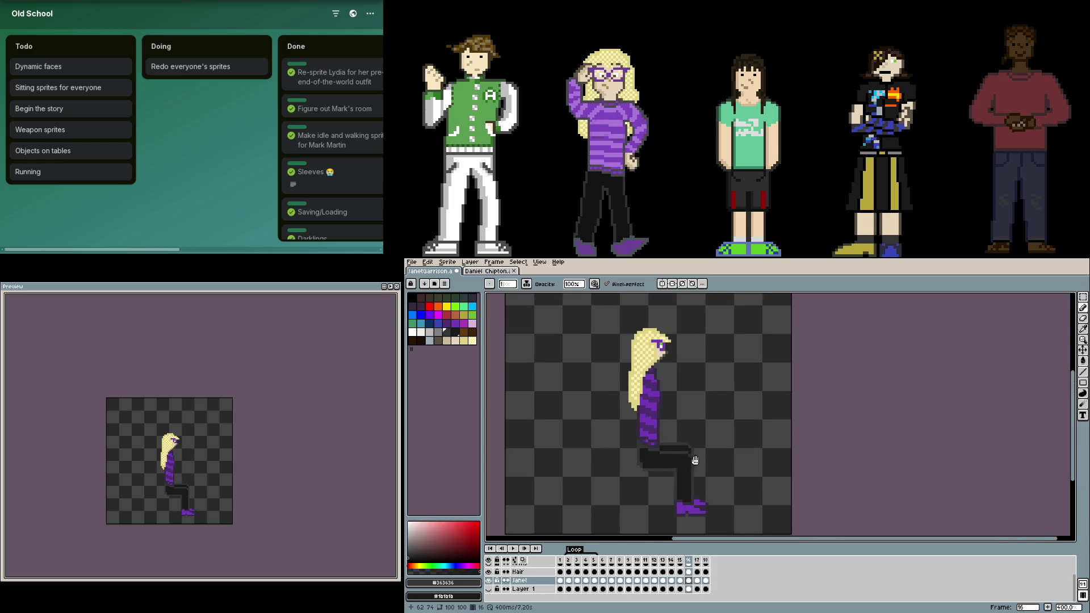
scroll(695, 461, "up", 3)
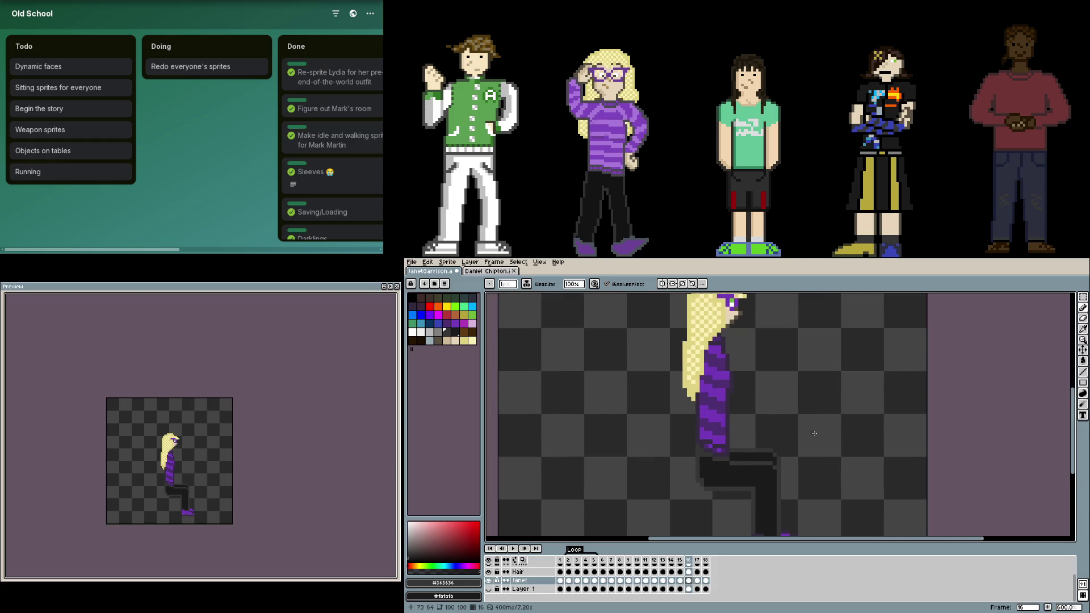
scroll(795, 443, "down", 1)
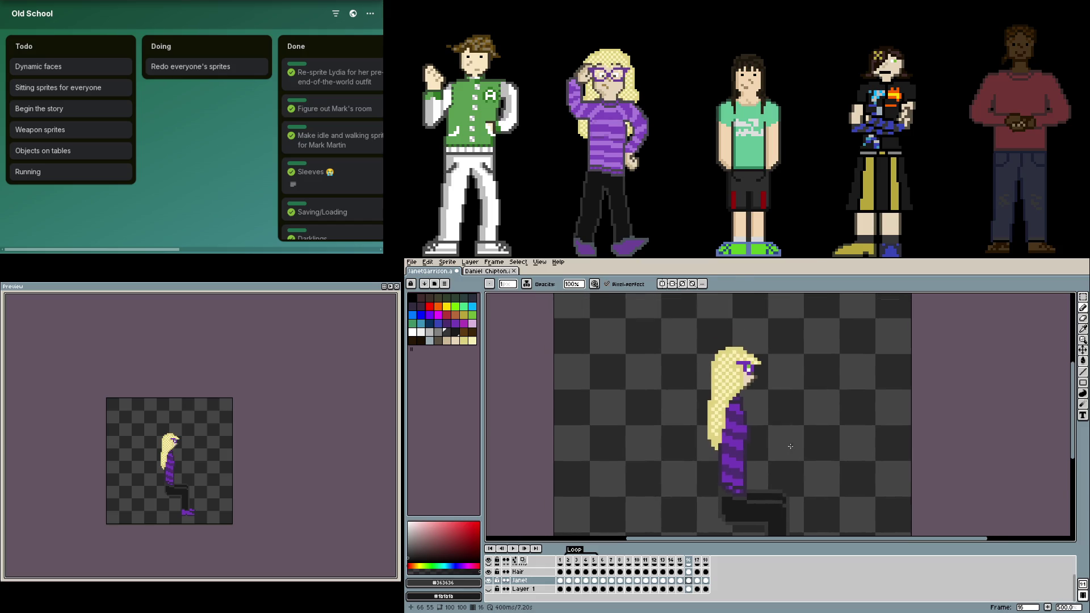
left_click_drag(790, 447, 753, 425)
scroll(511, 580, "up", 2)
Step: Show the Arms layer and move its striped arm out to the left of seated Janet
left_click(489, 577)
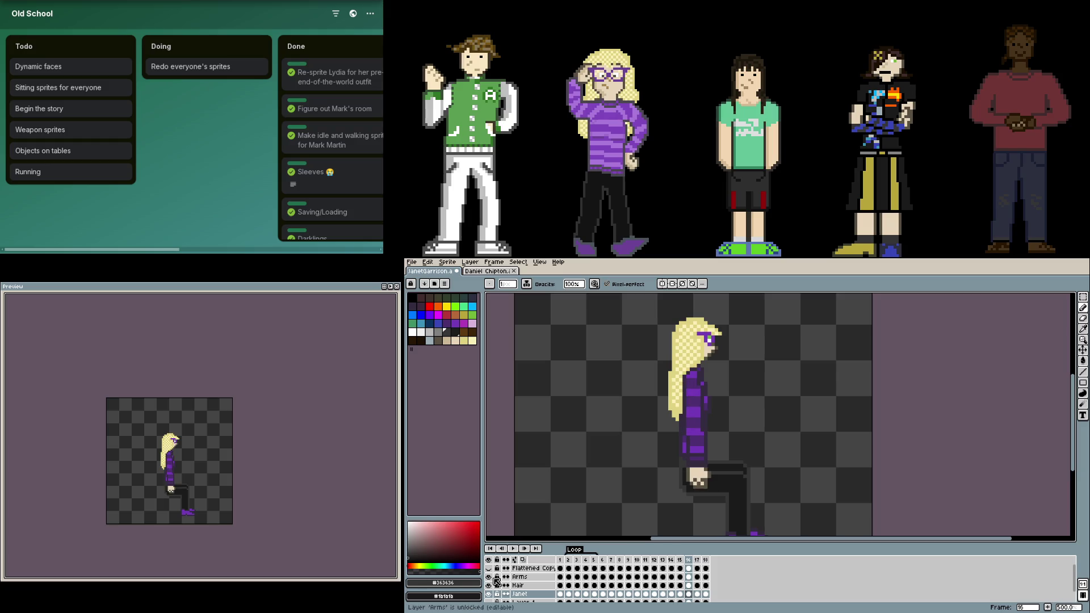
left_click(689, 577)
mouse_move(722, 457)
left_mouse_down()
mouse_move(618, 456)
mouse_move(637, 452)
left_mouse_up()
key("v")
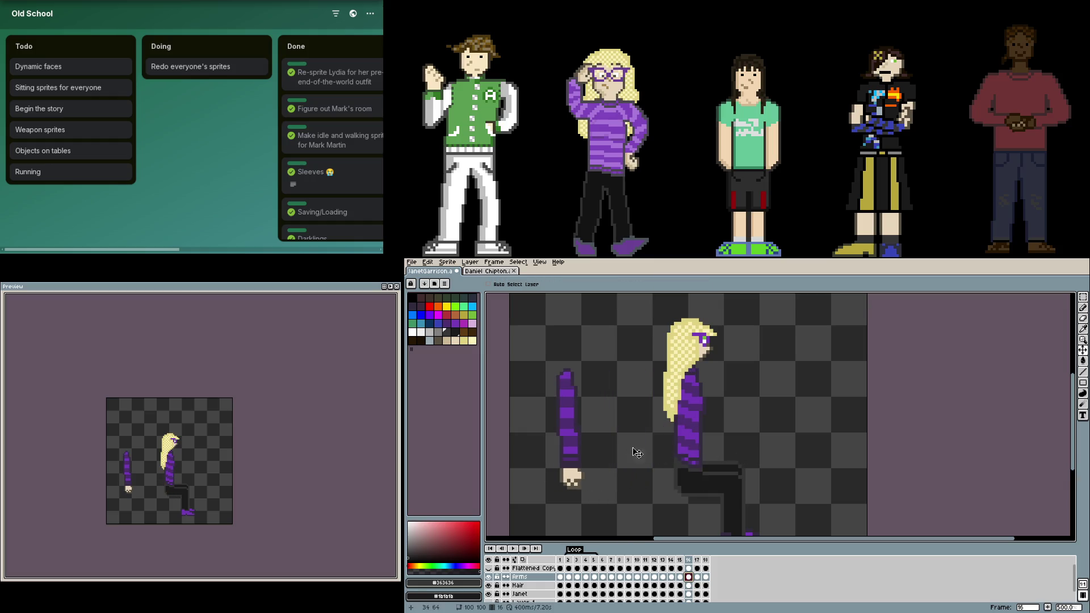
left_click_drag(690, 429, 704, 429)
key("b")
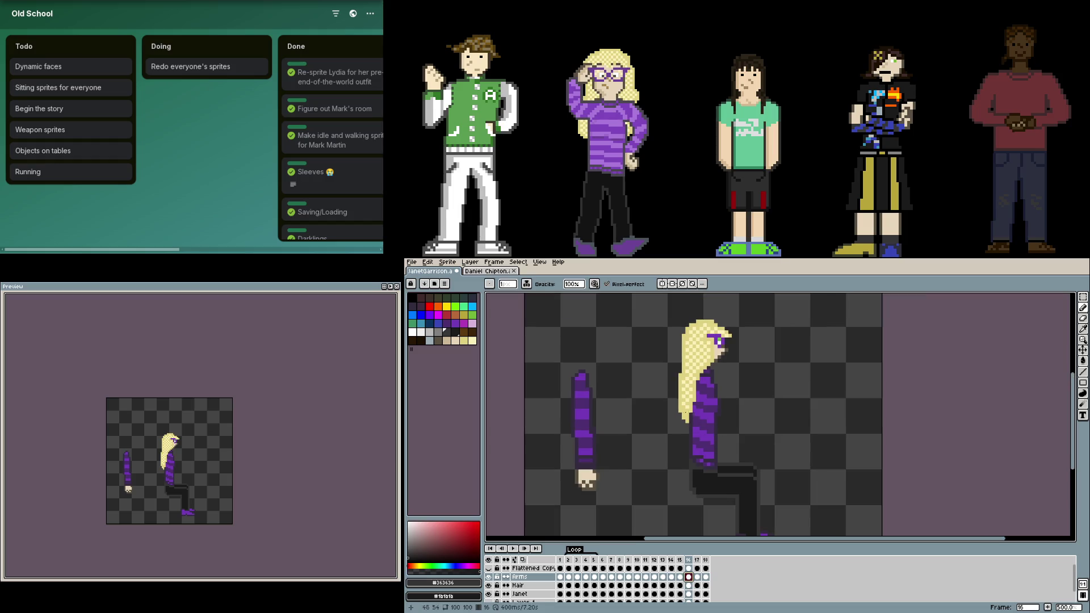
left_click(488, 271)
scroll(737, 385, "up", 3)
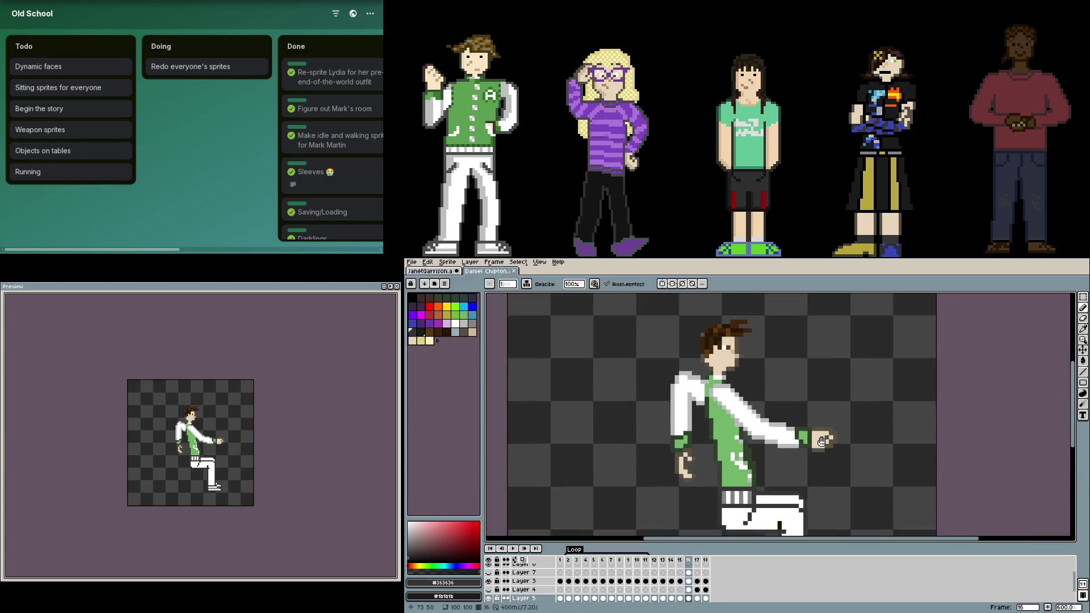
scroll(736, 385, "up", 1)
left_click_drag(759, 406, 690, 367)
key("m")
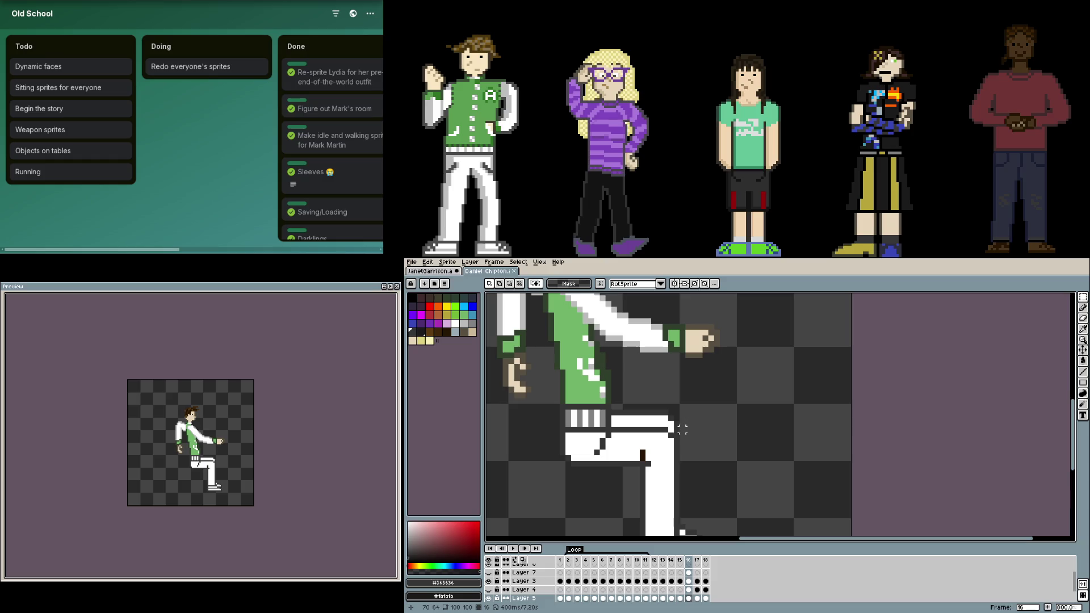
left_click_drag(682, 424, 686, 362)
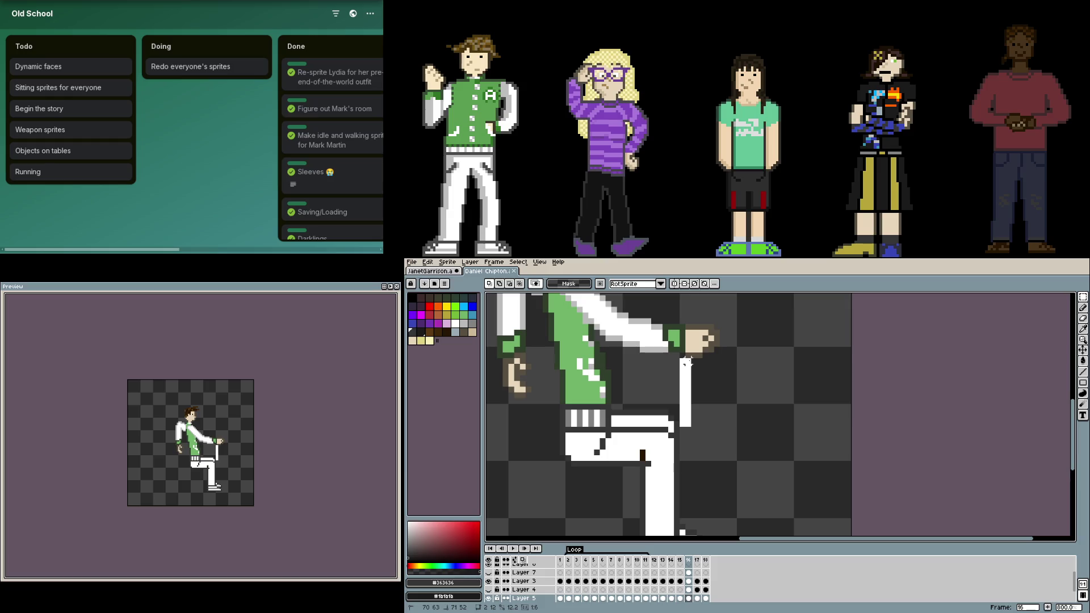
key("ctrl+shift+Tab")
scroll(762, 469, "up", 2)
mouse_move(762, 465)
left_mouse_down()
mouse_move(762, 386)
mouse_move(773, 390)
mouse_move(762, 397)
left_mouse_up()
Step: Draw a thin brown horizontal stick in front of Janet on the Janet layer
scroll(763, 404, "up", 3)
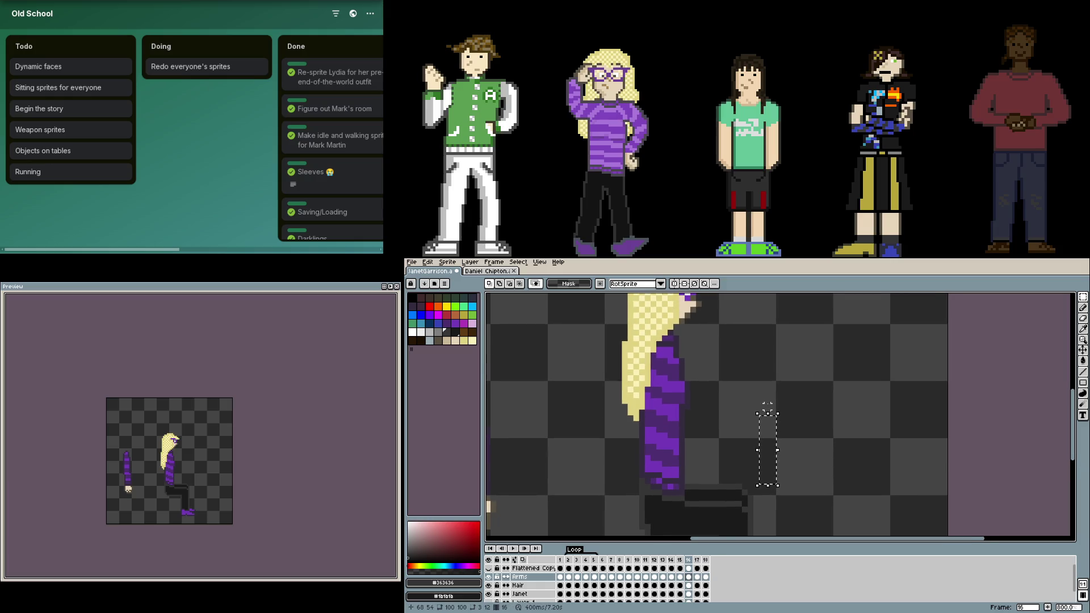
key("ctrl+d")
key("b")
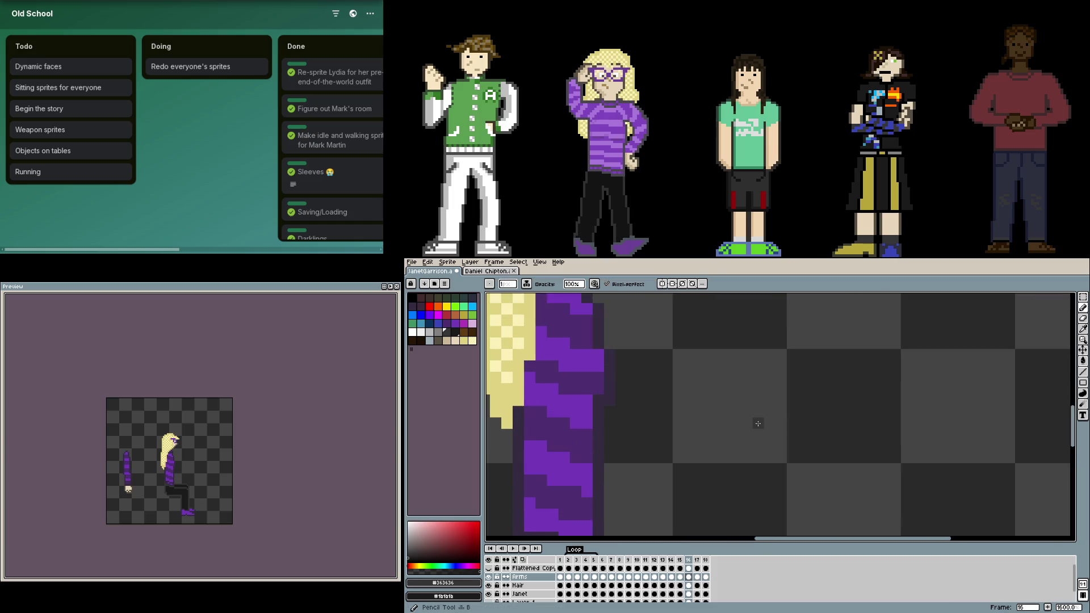
key("Down")
key("Down")
key("Down")
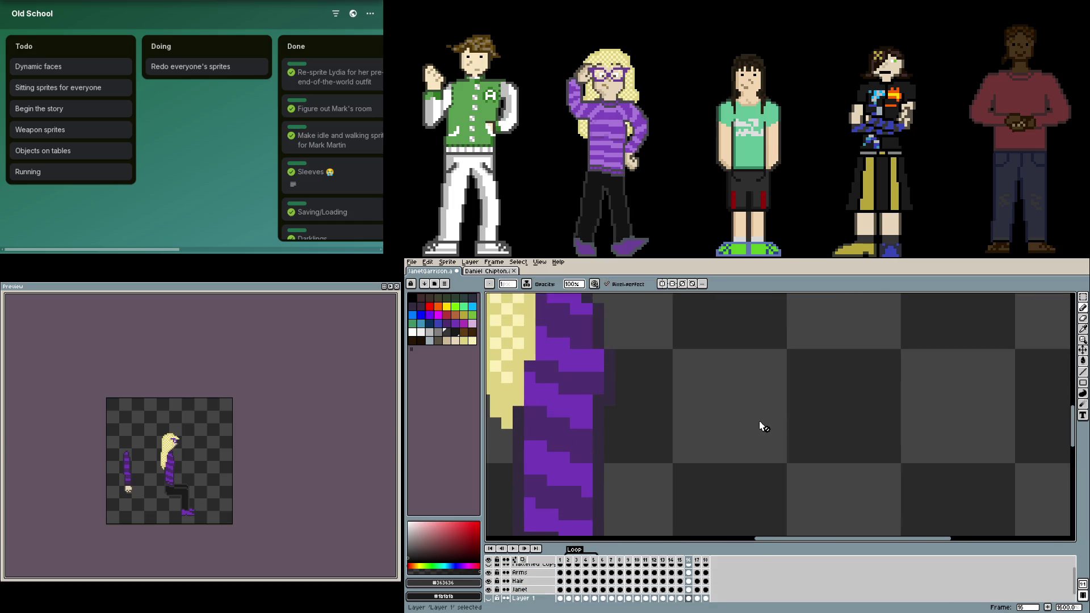
key("Up")
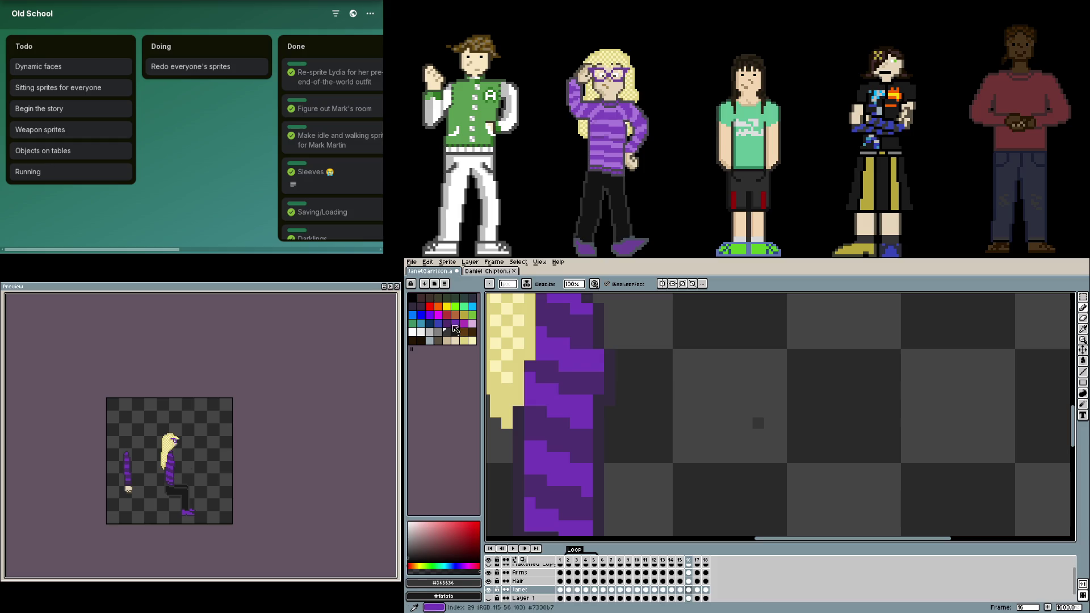
key("bracketright")
key("bracketright")
left_click_drag(757, 423, 948, 425)
Step: Shift the loose striped arm lower-left on the Arms layer and marquee its upper part
scroll(744, 403, "down", 3)
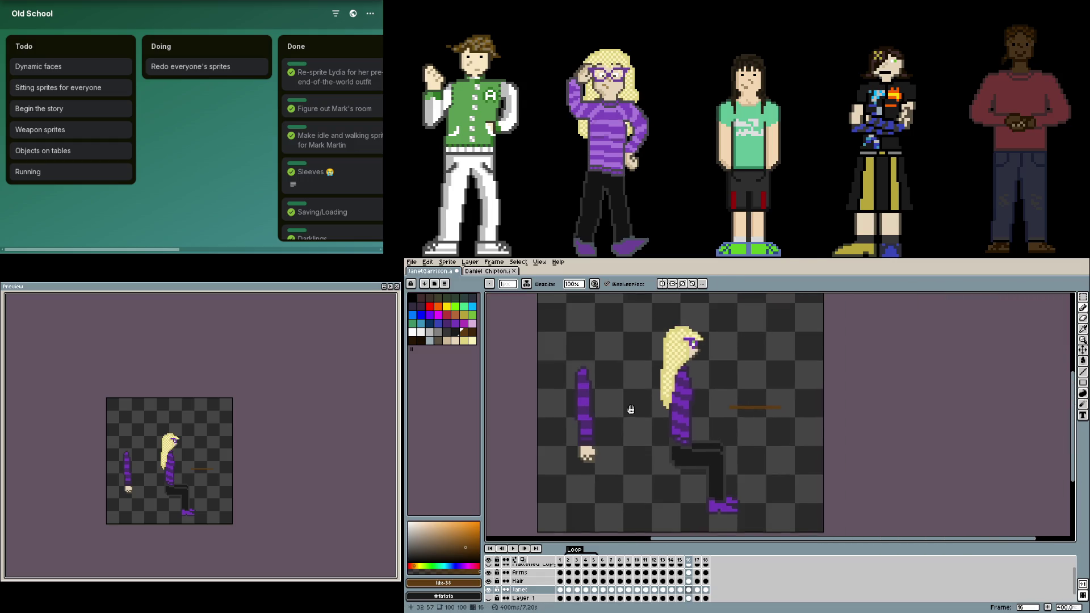
scroll(749, 408, "up", 2)
key("Up")
key("Up")
scroll(755, 412, "down", 1)
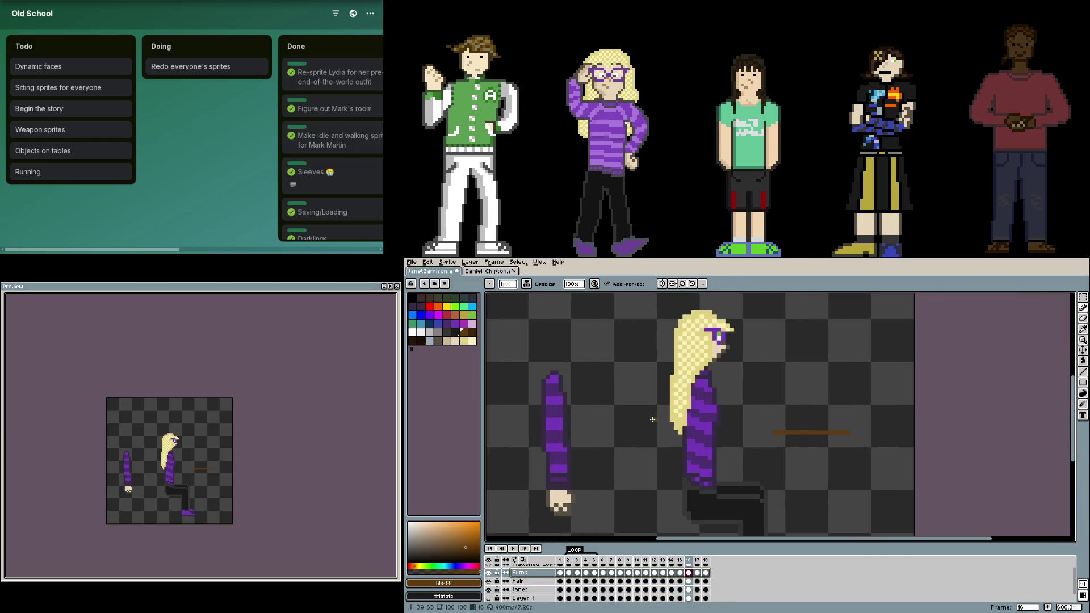
left_click(1085, 350)
mouse_move(684, 377)
left_mouse_down()
mouse_move(763, 382)
mouse_move(696, 357)
left_mouse_up()
left_click_drag(635, 458, 623, 479)
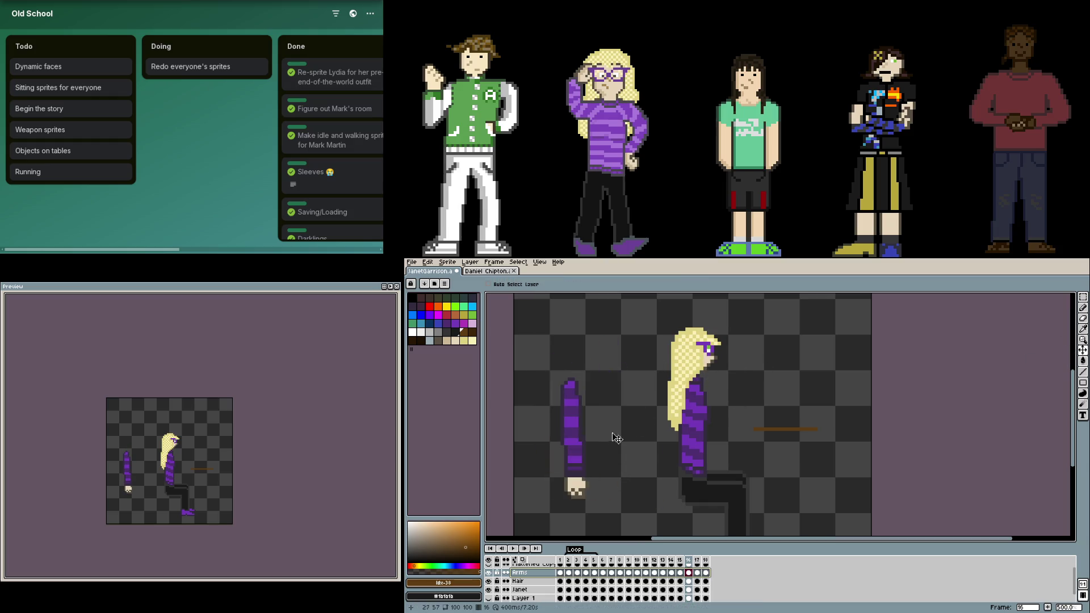
key("m")
left_click_drag(551, 368, 599, 510)
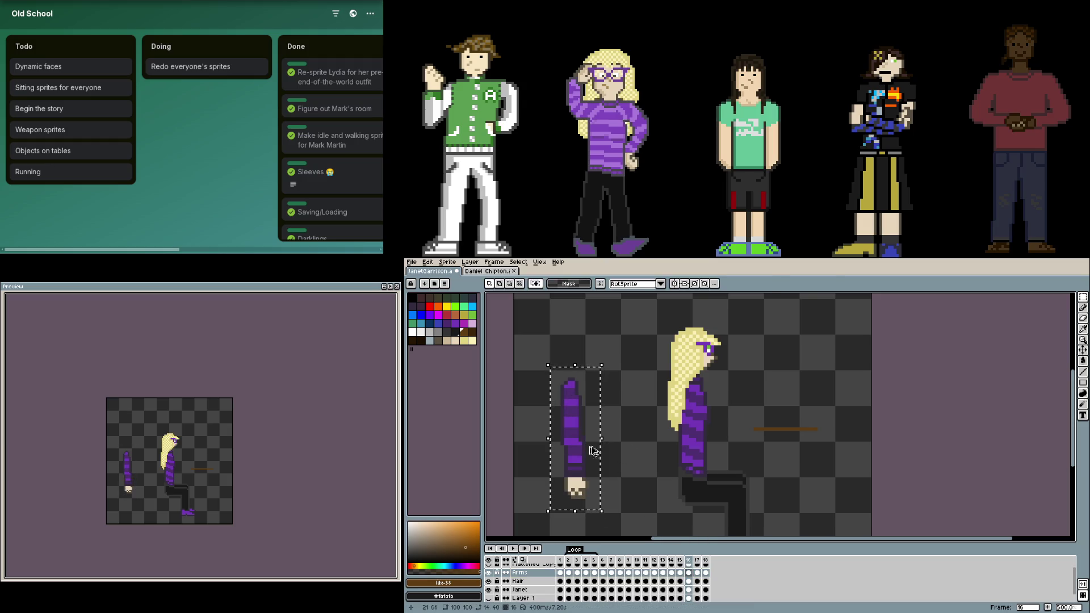
Step: Copy the striped arm, rotate it forward onto Janet's shoulder so the hand meets the stick
left_click_drag(578, 453, 632, 453)
left_click(741, 455)
left_click_drag(602, 365, 655, 507)
left_click_drag(661, 362, 591, 389)
mouse_move(605, 446)
left_mouse_down()
mouse_move(733, 448)
mouse_move(736, 417)
left_mouse_up()
mouse_move(820, 421)
left_mouse_down()
mouse_move(778, 441)
mouse_move(752, 437)
left_mouse_up()
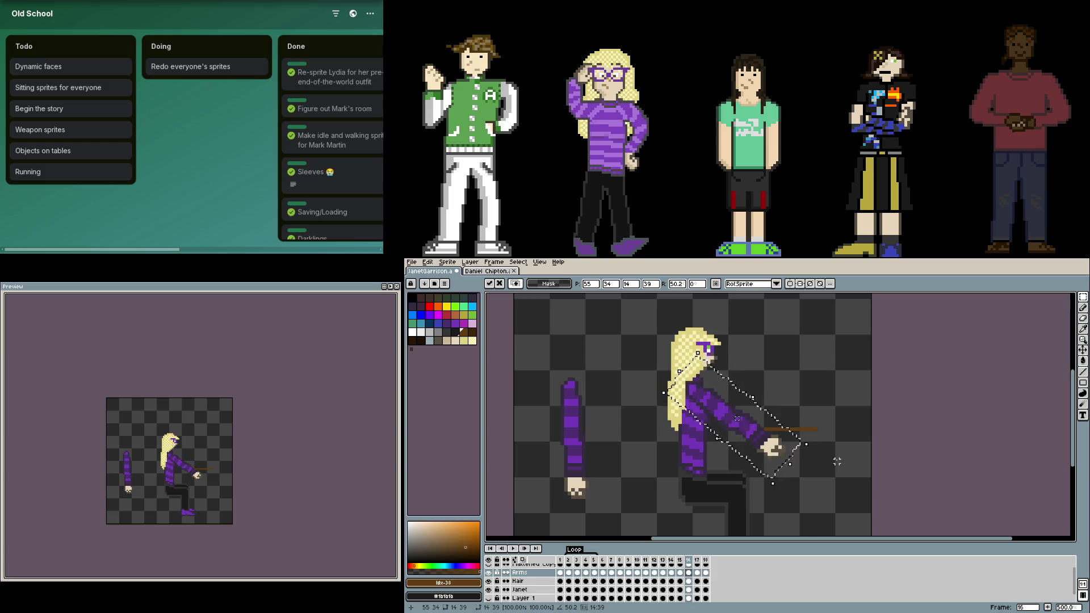
scroll(808, 476, "up", 1)
left_click_drag(816, 476, 717, 393)
mouse_move(822, 390)
left_mouse_down()
mouse_move(795, 379)
mouse_move(761, 389)
mouse_move(784, 397)
mouse_move(750, 420)
left_mouse_up()
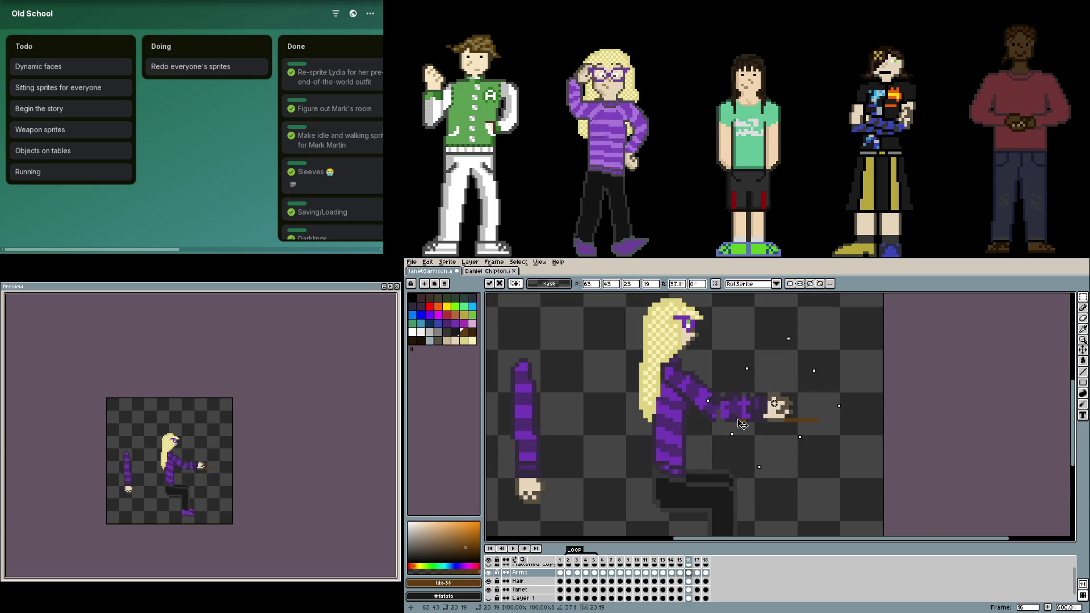
scroll(737, 424, "up", 4)
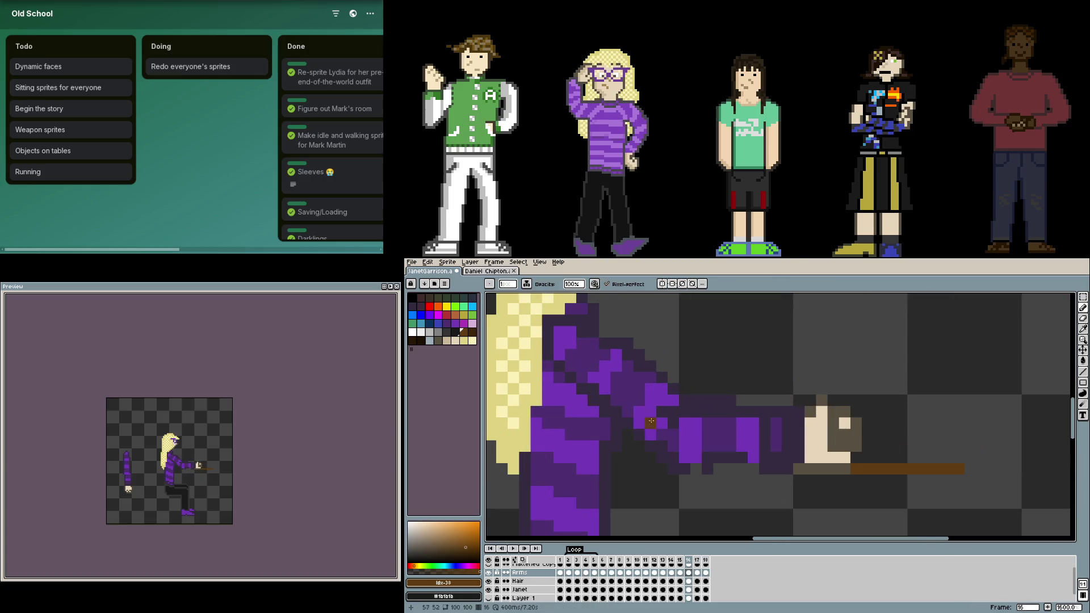
Step: Paint a bright purple #7338b7 stripe and a dark #332b3f line along the forearm
key("i")
left_click(721, 456)
key("b")
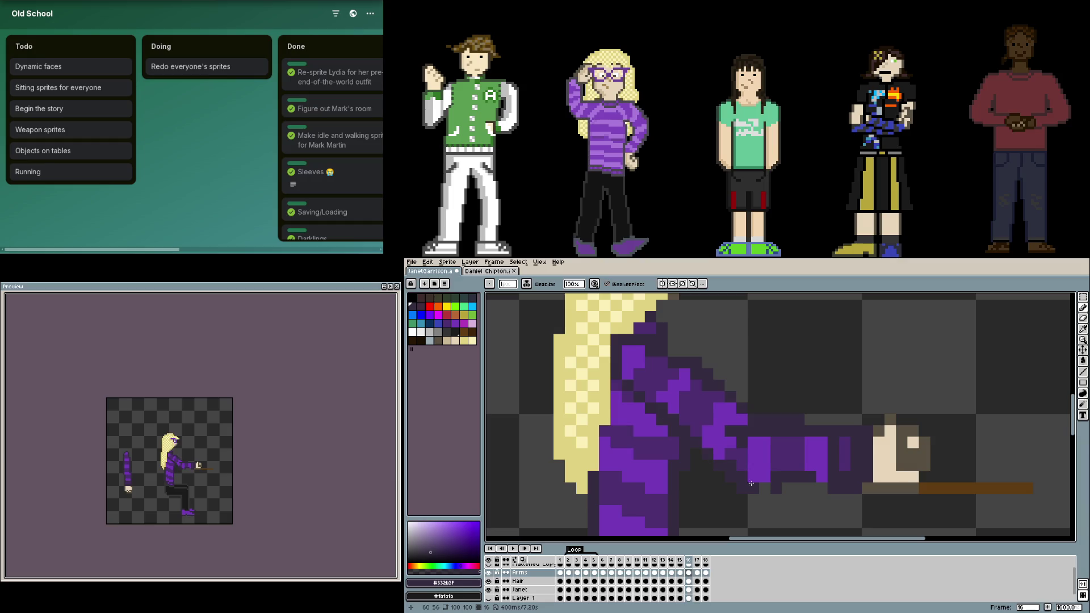
left_click(730, 466, "alt")
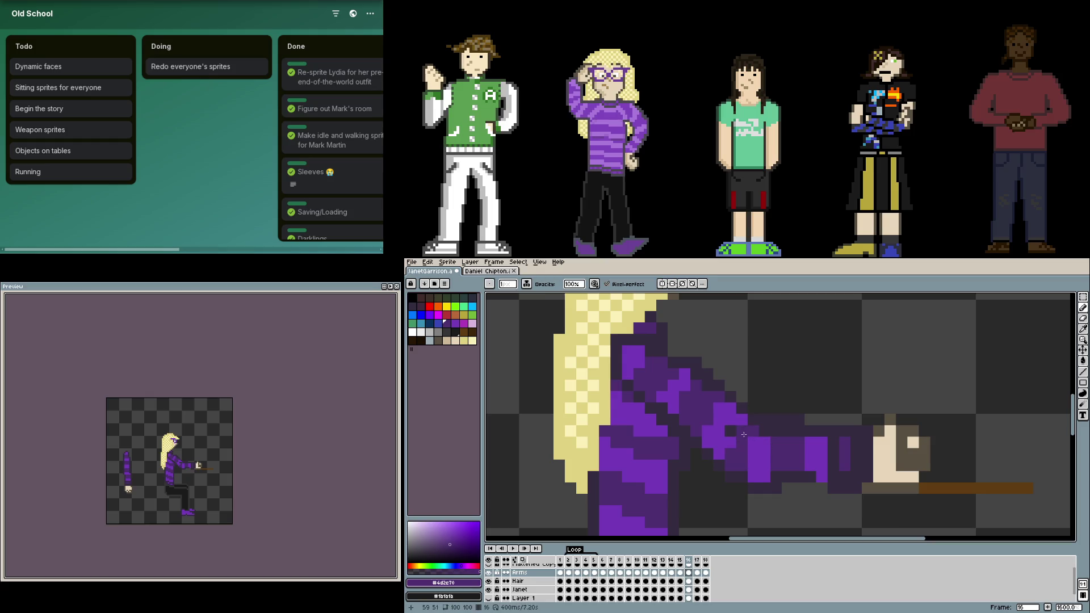
left_click(730, 433, "alt")
right_click(726, 431, "alt")
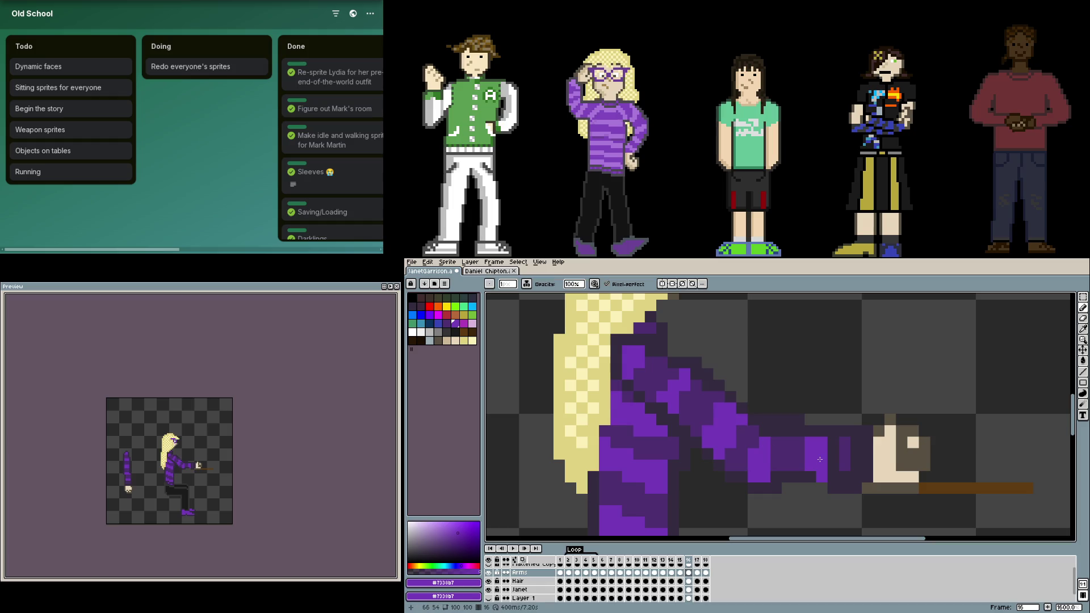
left_click_drag(779, 468, 823, 477)
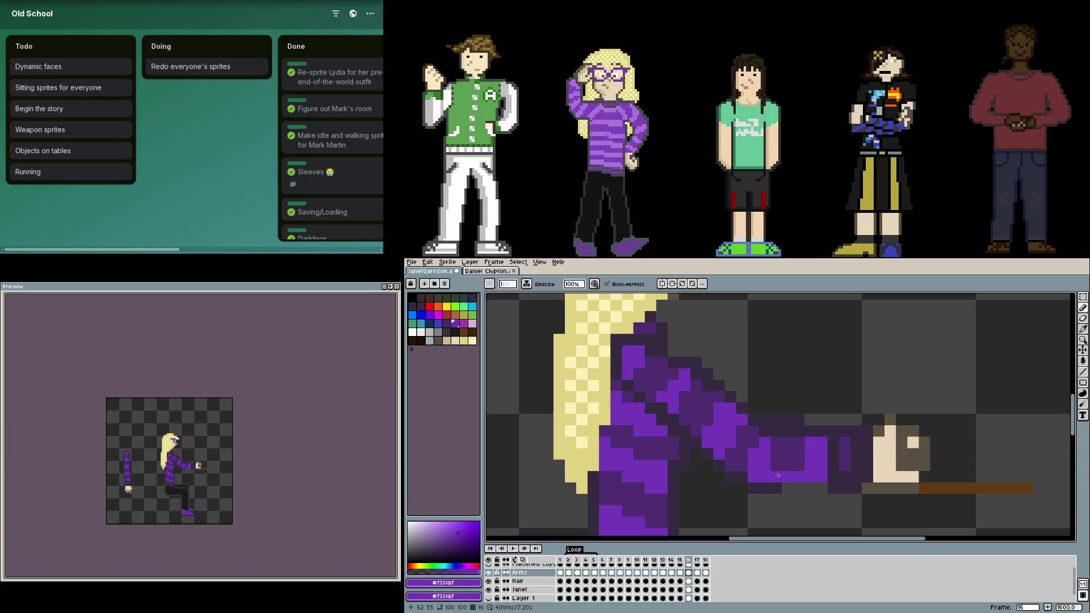
left_click(782, 485, "alt")
left_click_drag(783, 487, 834, 488)
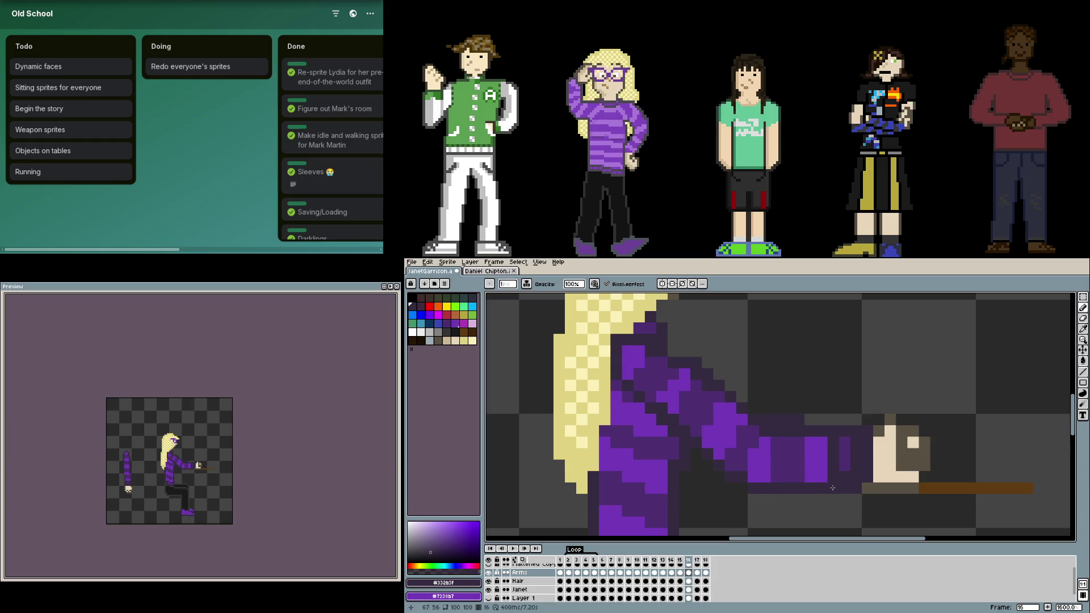
left_click(844, 468, "alt")
Step: Touch up the upper arm's shading with light and dark purple sampled from the arm
scroll(800, 467, "down", 3)
scroll(801, 467, "up", 2)
scroll(875, 432, "down", 2)
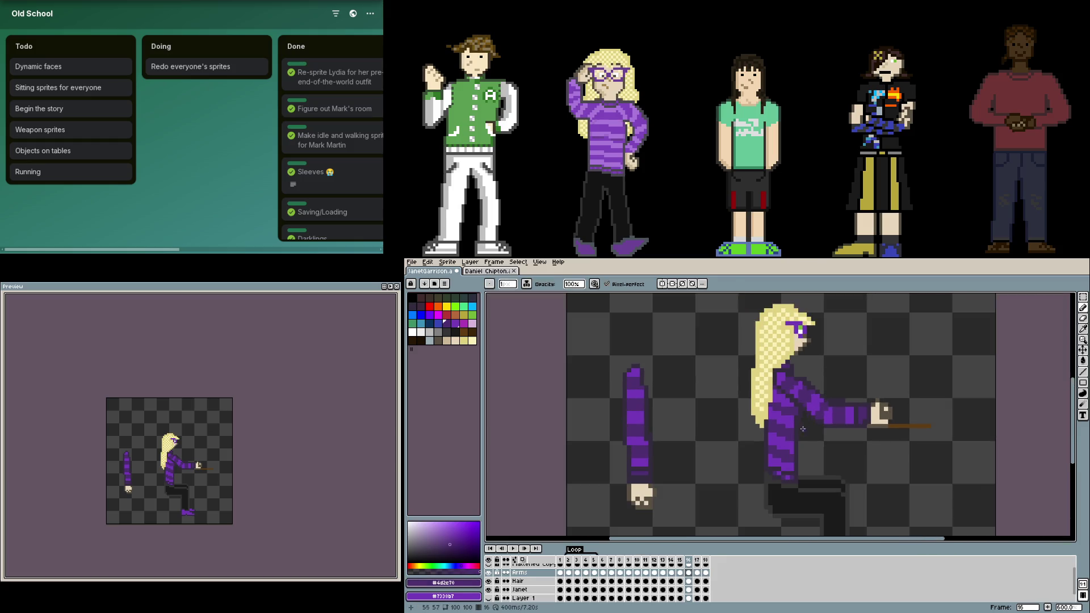
scroll(876, 432, "left", 3)
scroll(795, 448, "right", 3)
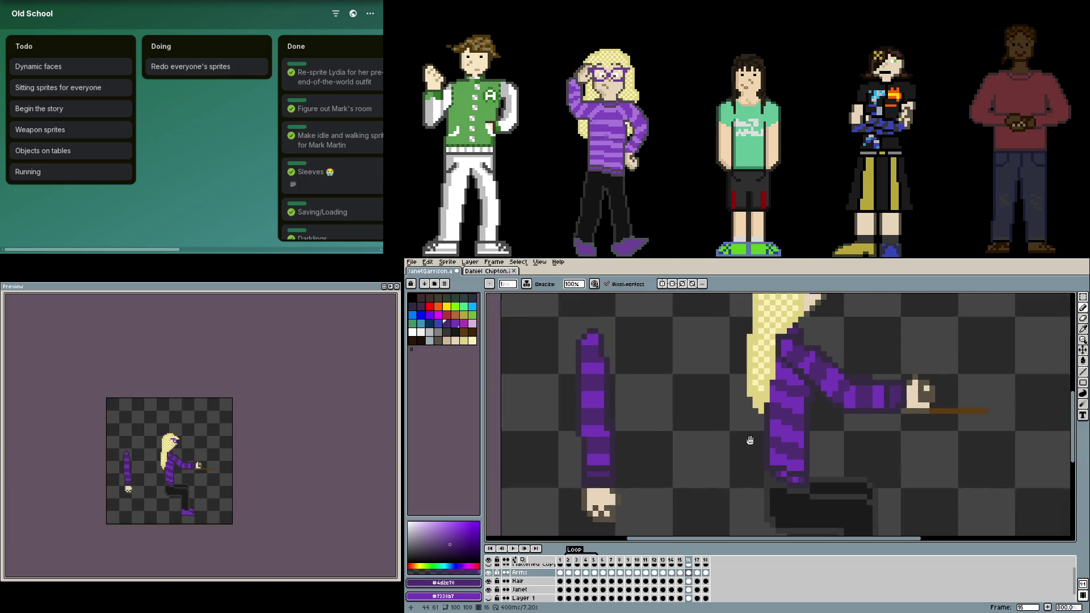
scroll(699, 460, "up", 2)
scroll(704, 448, "right", 3)
scroll(710, 437, "up", 2)
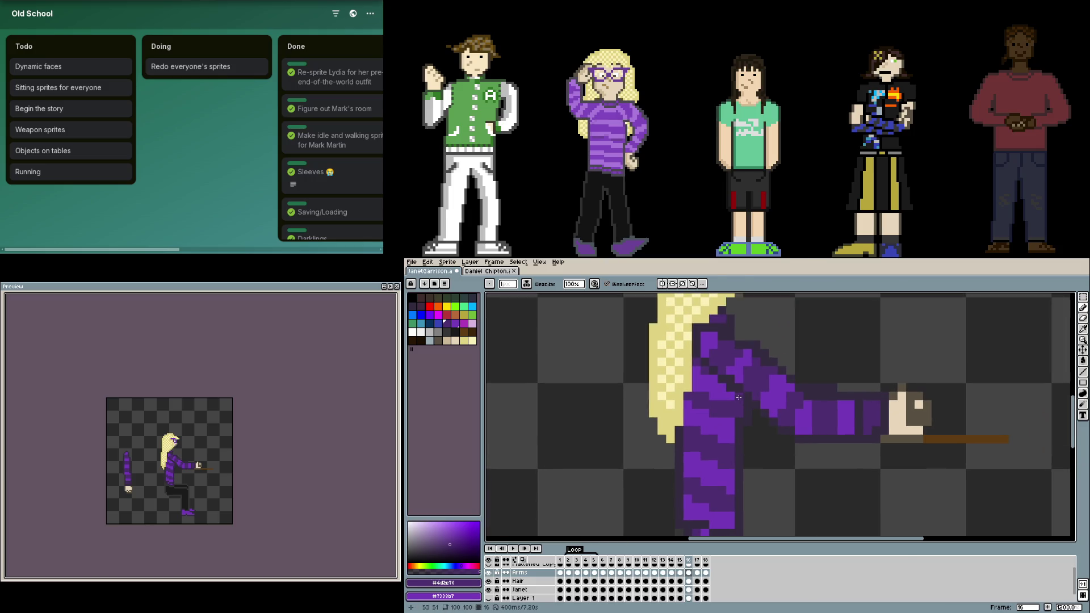
scroll(713, 433, "up", 1)
key("alt")
left_click(685, 388, "alt")
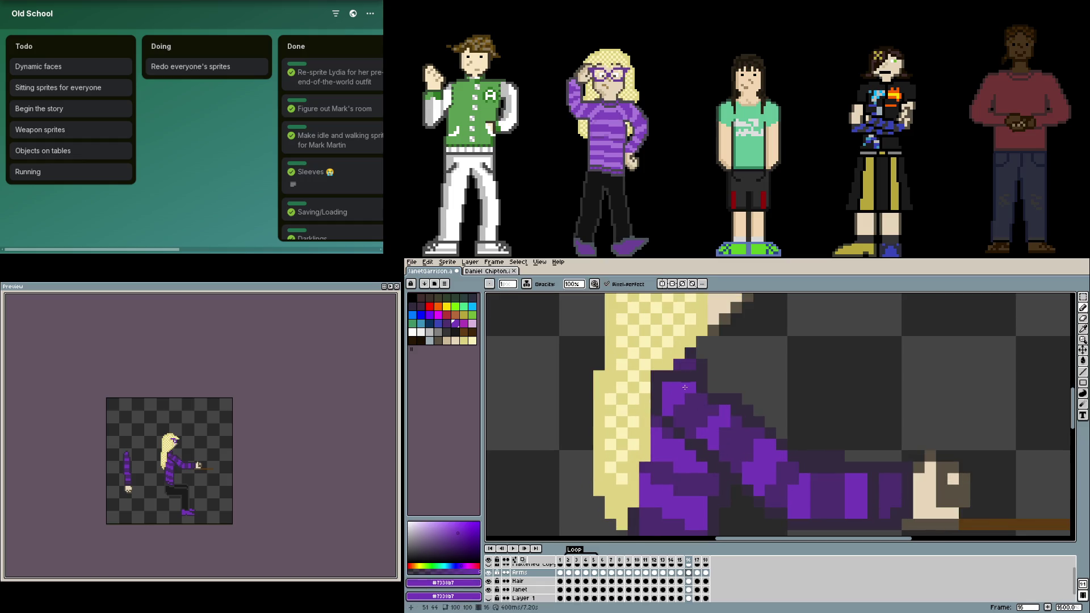
left_click(716, 390, "alt")
left_click(711, 392, "alt")
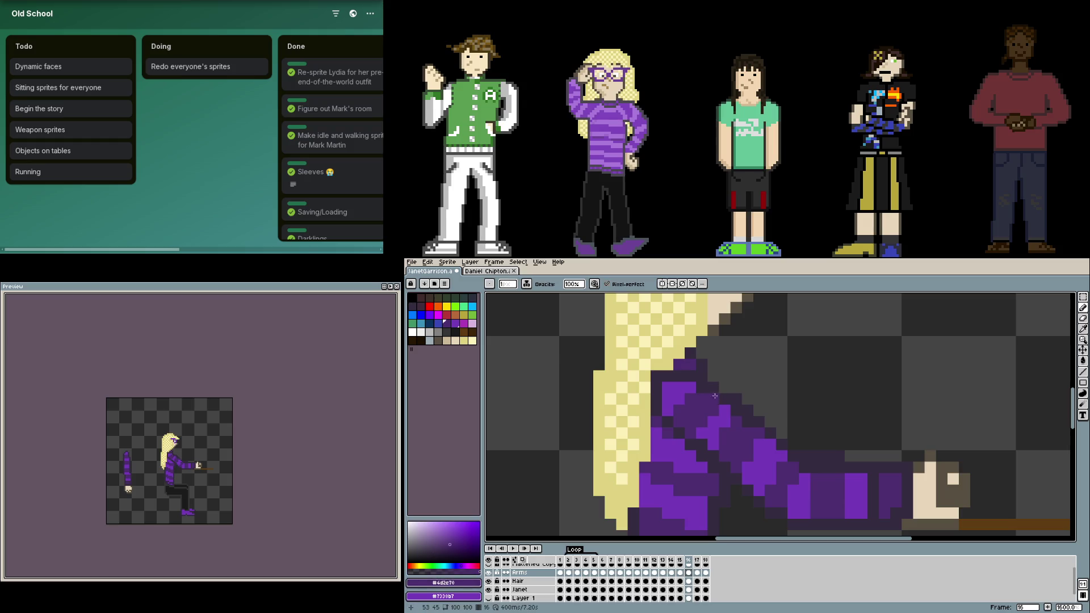
scroll(828, 445, "down", 3)
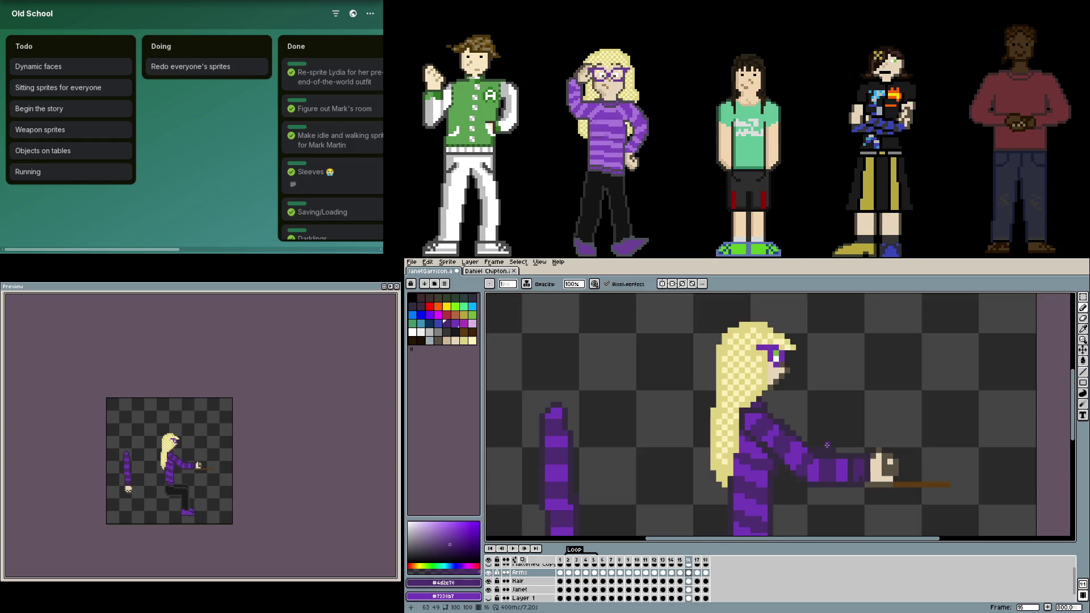
left_click_drag(876, 464, 840, 463)
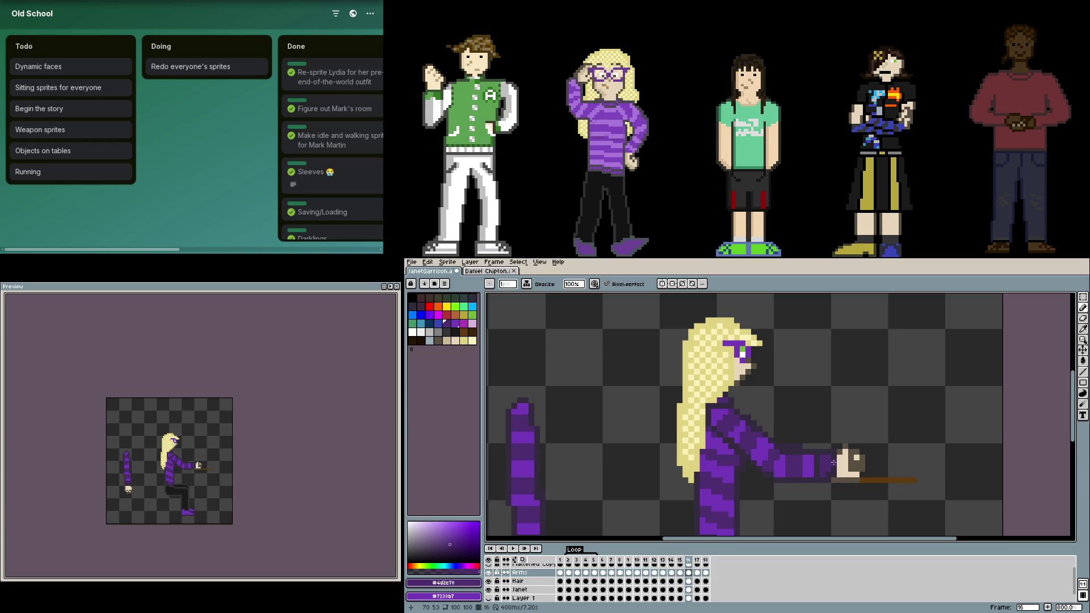
scroll(852, 415, "up", 5)
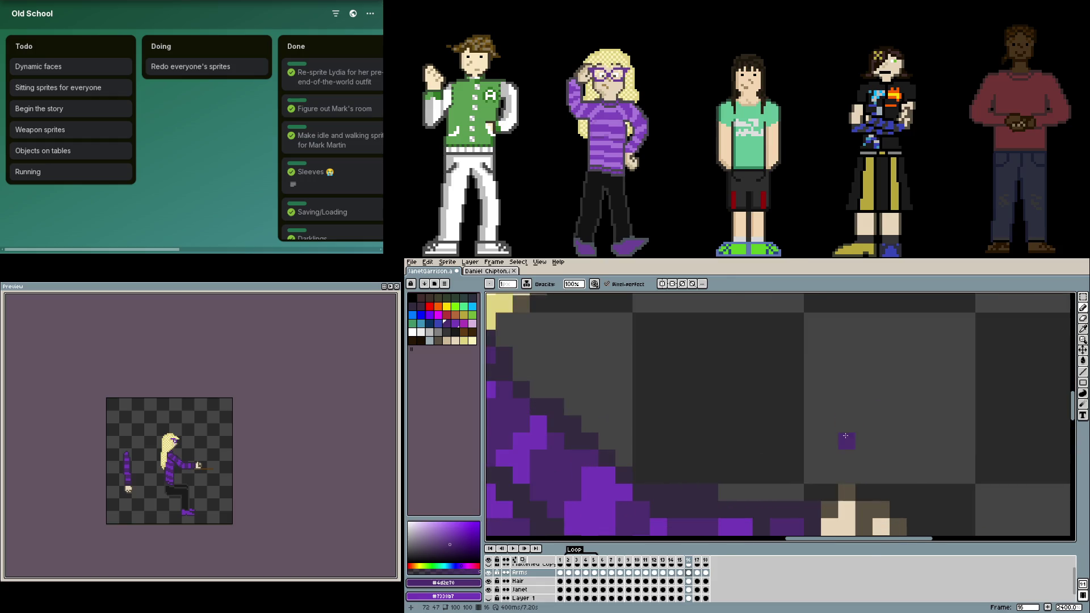
Step: Repaint the hand's lower edge in dark brown and extend the stick brown beneath it
scroll(815, 437, "down", 3)
scroll(815, 436, "up", 1)
left_click(805, 433, "alt")
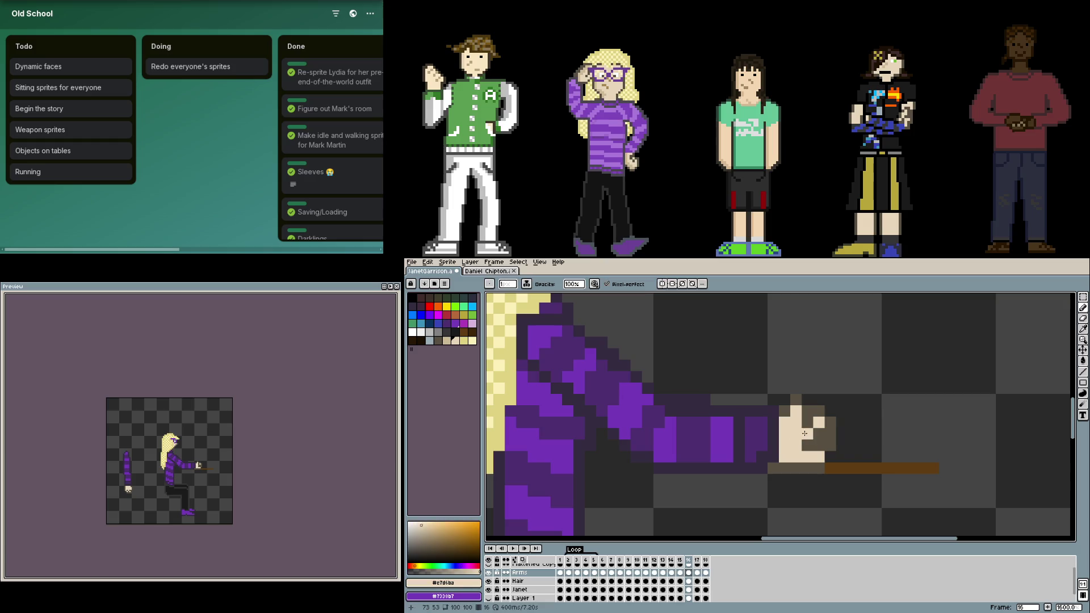
left_click(831, 427, "alt")
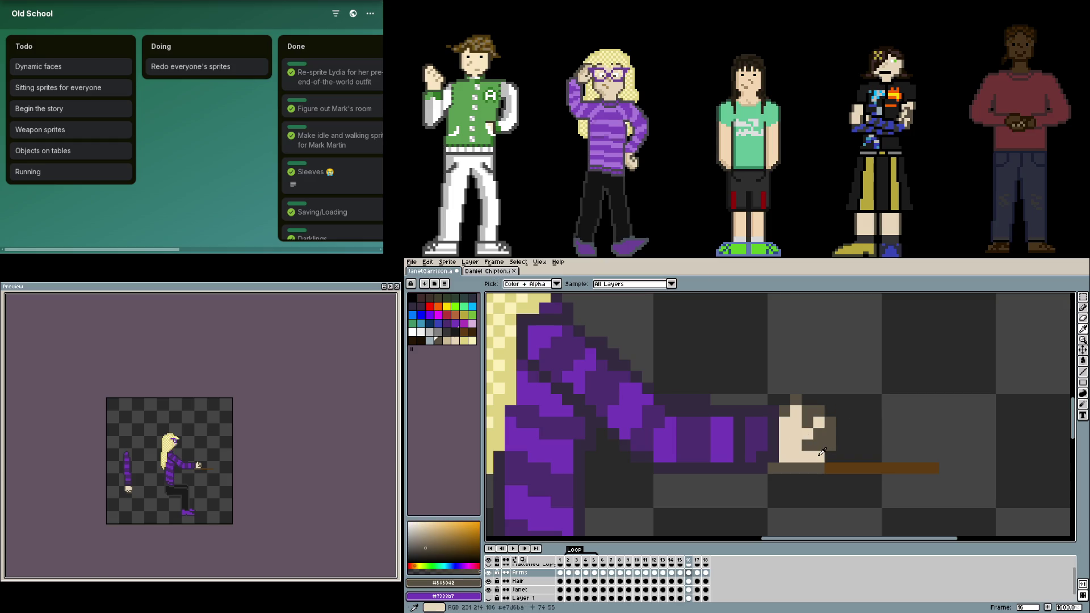
mouse_move(785, 457)
left_mouse_down()
mouse_move(815, 458)
mouse_move(774, 467)
left_mouse_up()
left_click(874, 469, "alt")
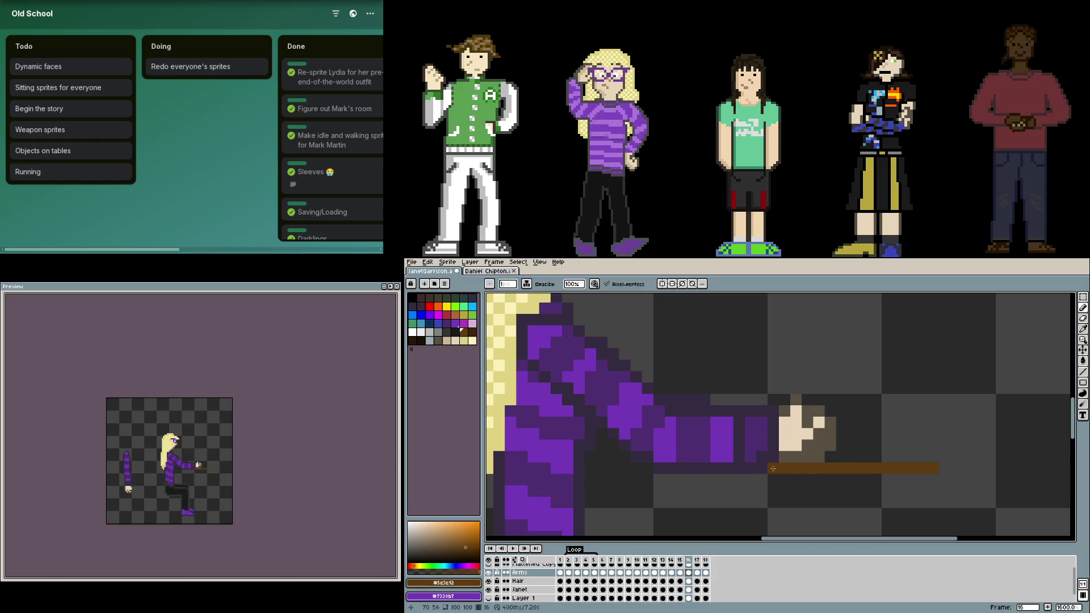
Step: Darken a short vertical run on the arm with the Line tool
key("l")
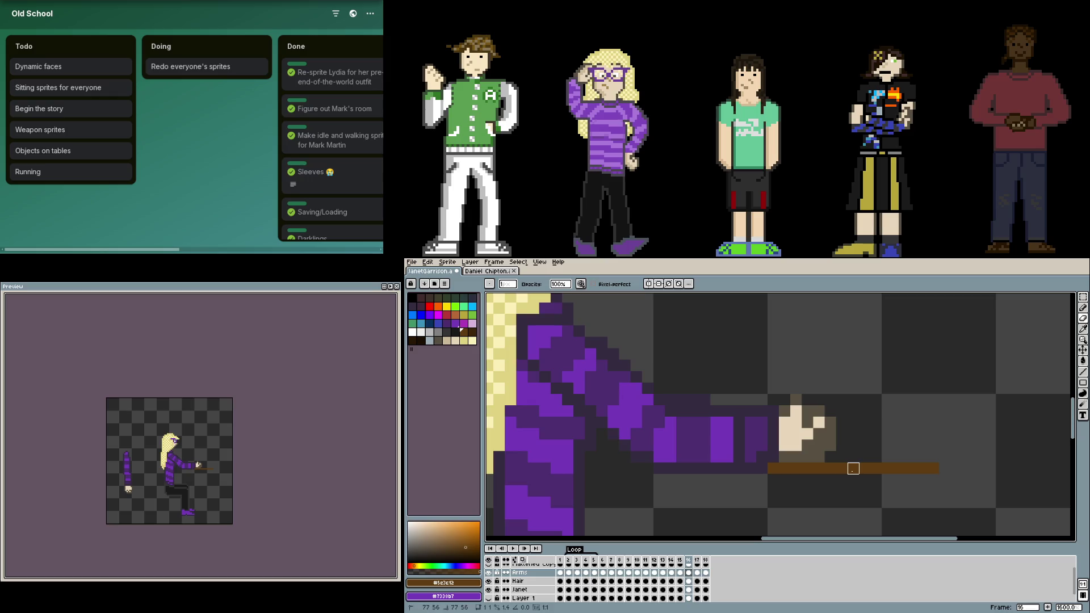
scroll(804, 469, "right", 1)
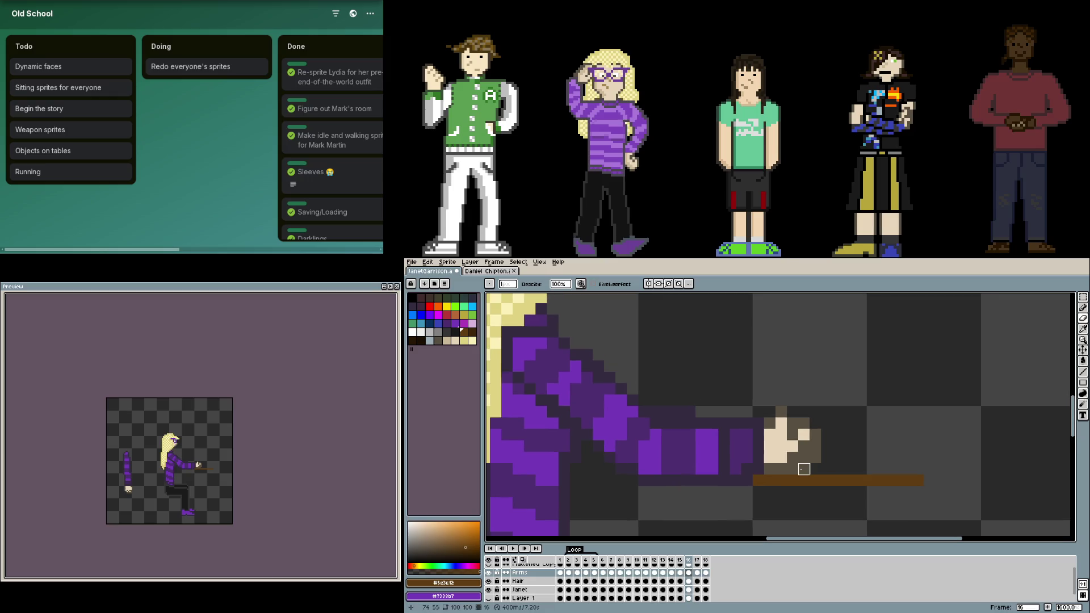
scroll(804, 469, "down", 3)
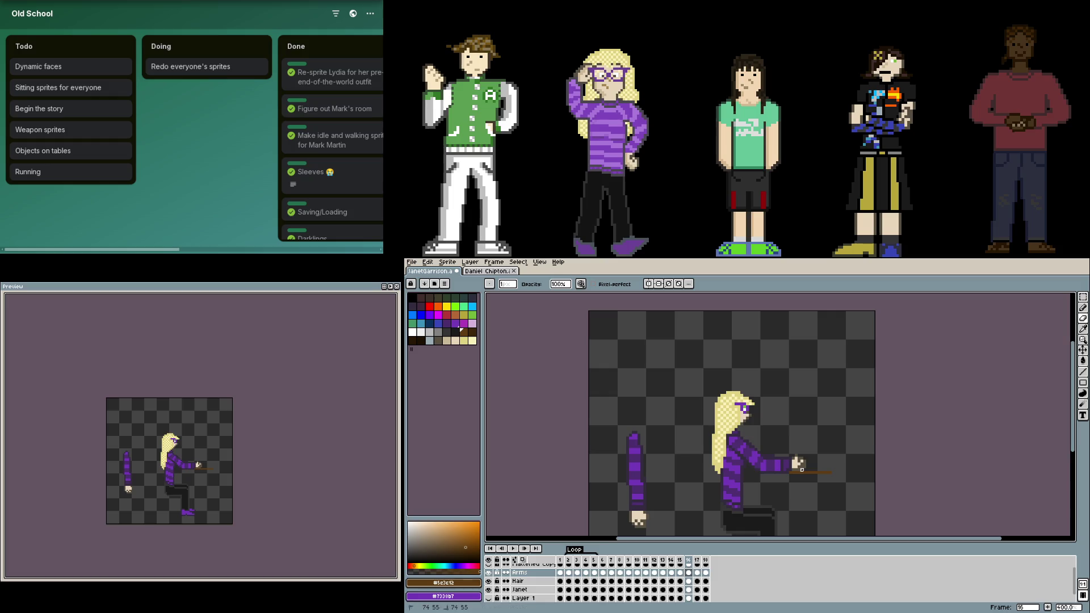
scroll(809, 469, "up", 4)
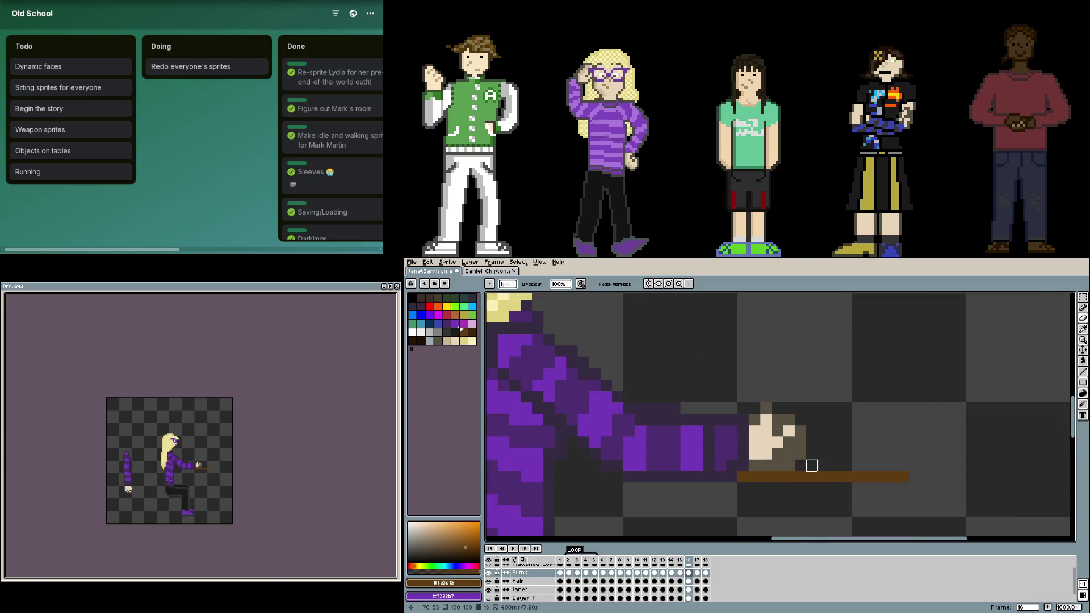
scroll(813, 466, "down", 3)
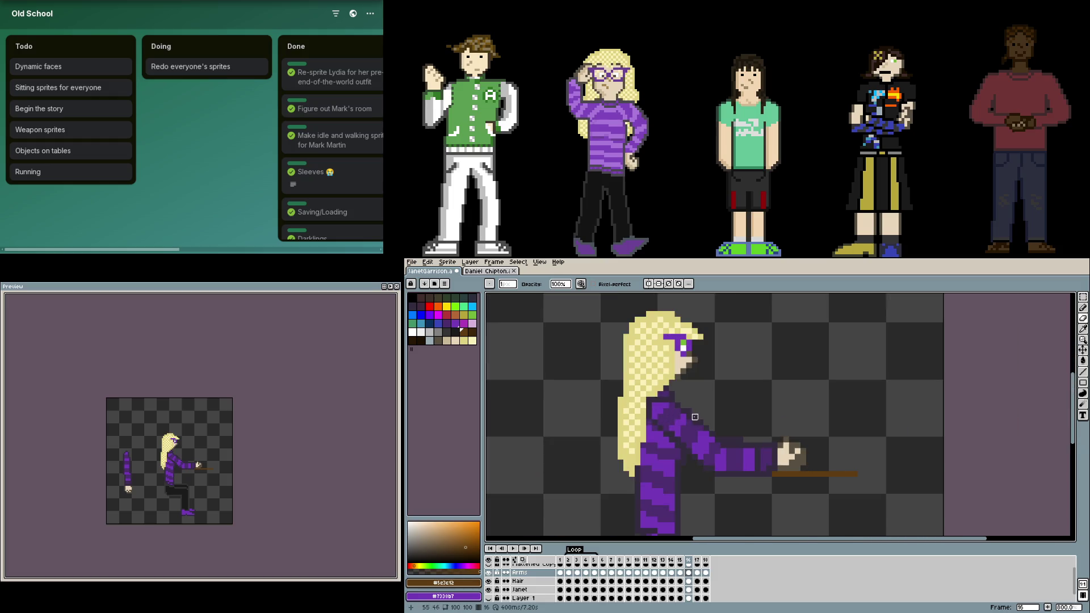
scroll(687, 447, "up", 3)
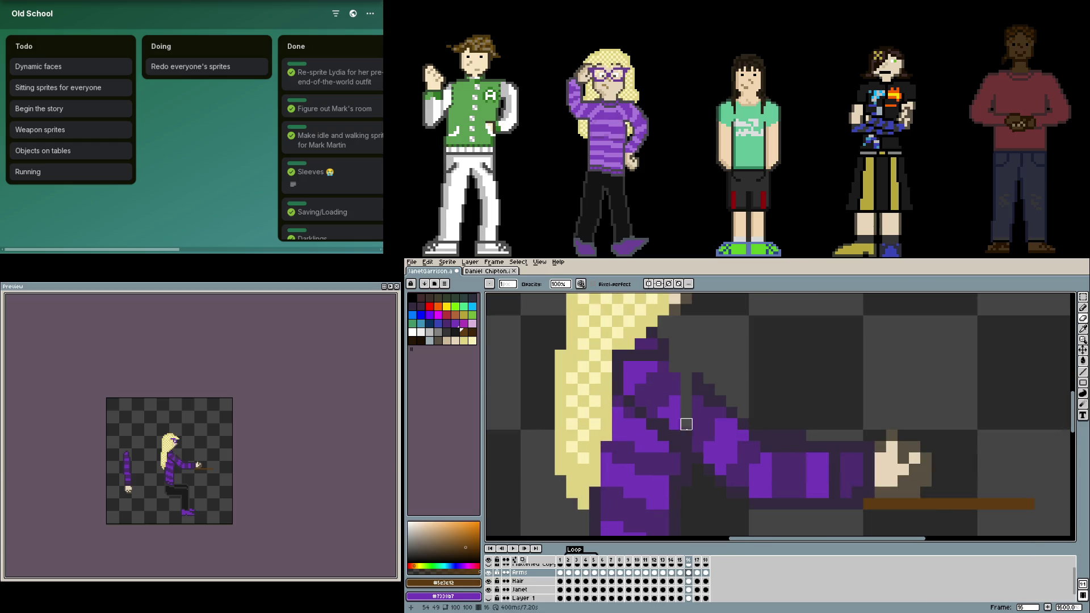
mouse_move(682, 435)
left_mouse_down()
mouse_move(672, 433)
mouse_move(675, 379)
mouse_move(686, 412)
mouse_move(663, 355)
mouse_move(664, 367)
left_mouse_up()
Step: Extend the bright purple stripe on the arm near Janet's shoulder
left_click(675, 447)
mouse_move(686, 448)
left_mouse_down()
mouse_move(652, 397)
mouse_move(652, 355)
mouse_move(637, 433)
mouse_move(630, 391)
left_mouse_up()
left_click(489, 590)
Step: Toggle the Janet layer off and on to check the arm, then pan from shoulder to hand
left_click(489, 590)
left_click(490, 590)
left_click(490, 590)
left_click_drag(675, 470, 461, 429)
left_click_drag(703, 428, 764, 446)
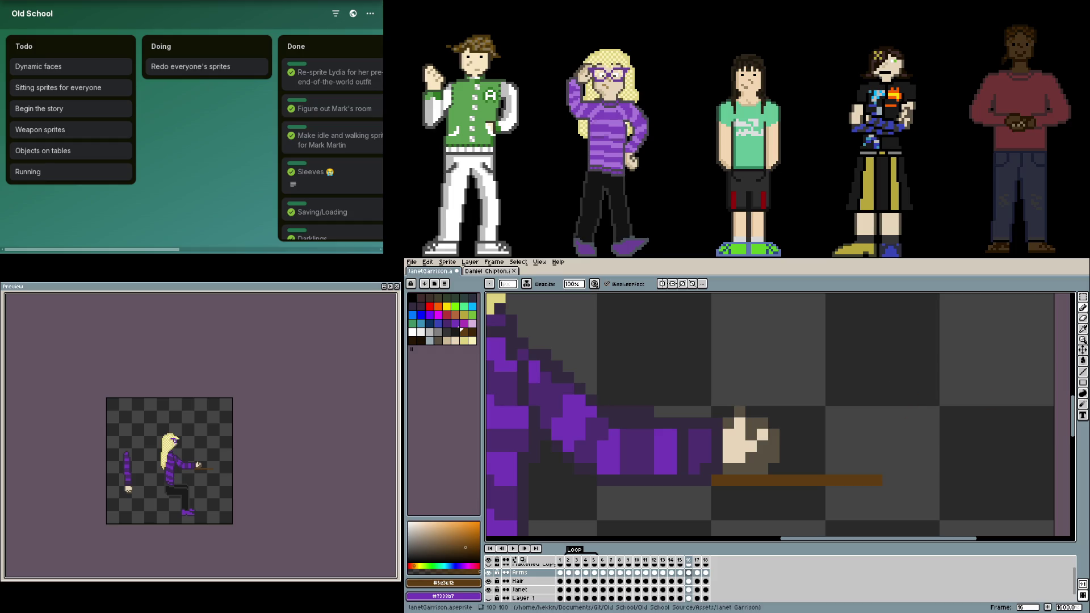
key("F7")
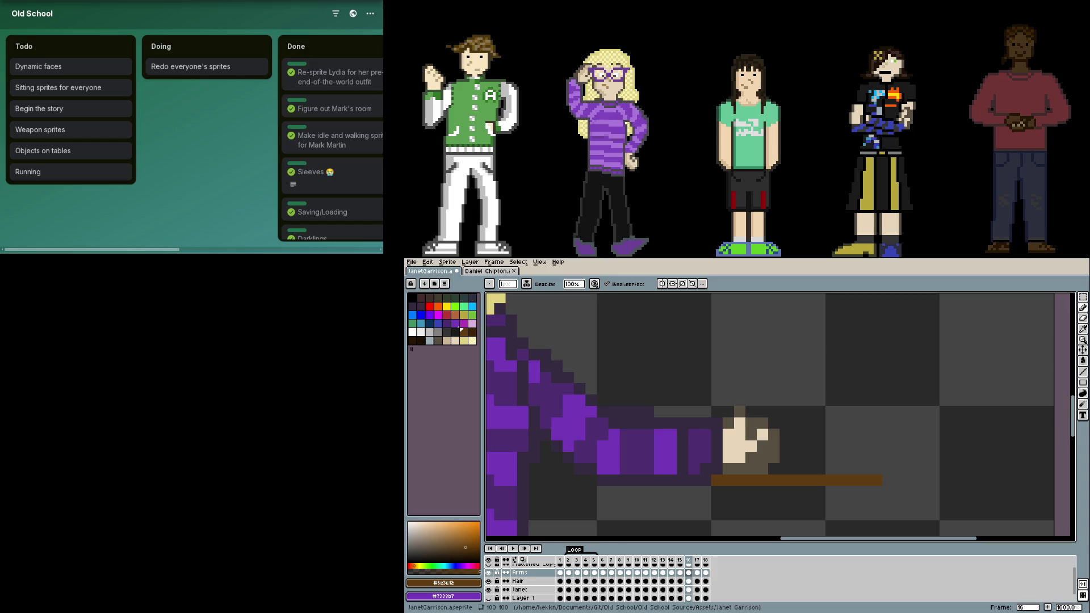
key("F7")
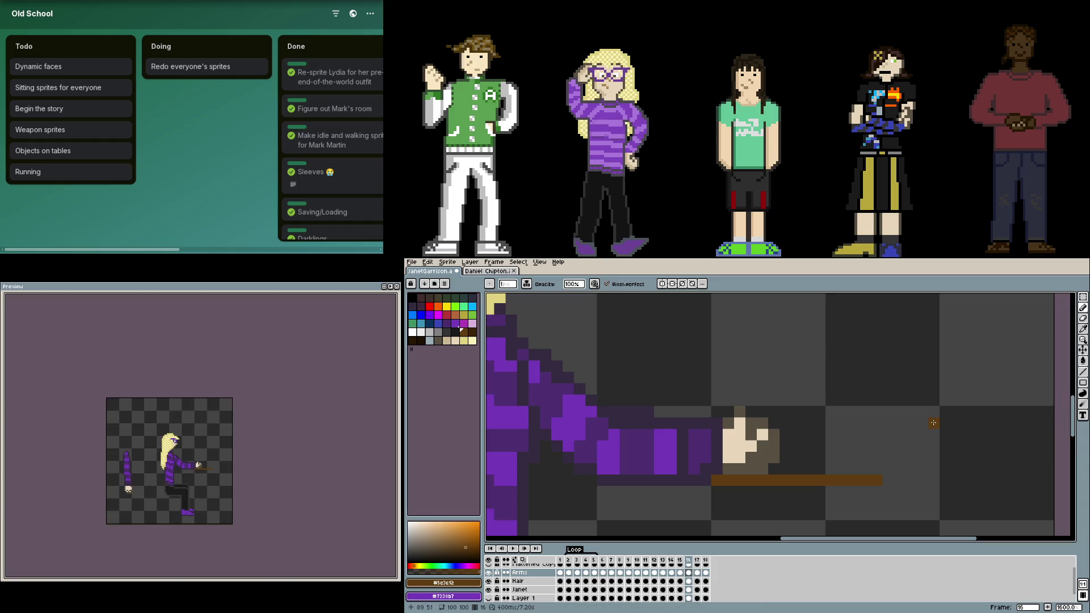
left_click_drag(934, 423, 927, 428)
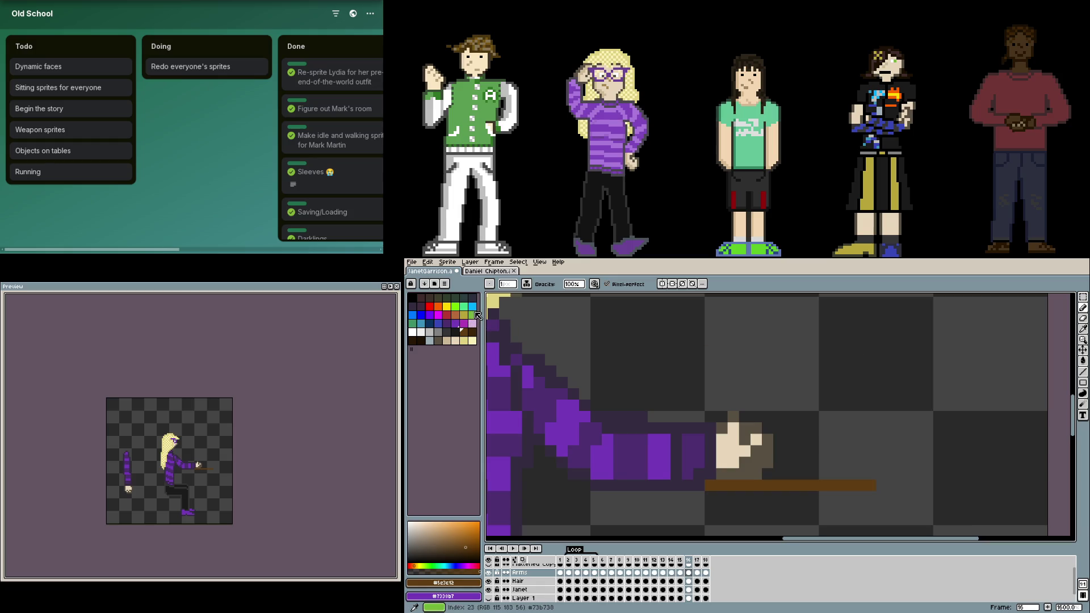
Step: Draw a green line above Janet's hand that curves down with one extra pixel at its end
left_click(476, 314)
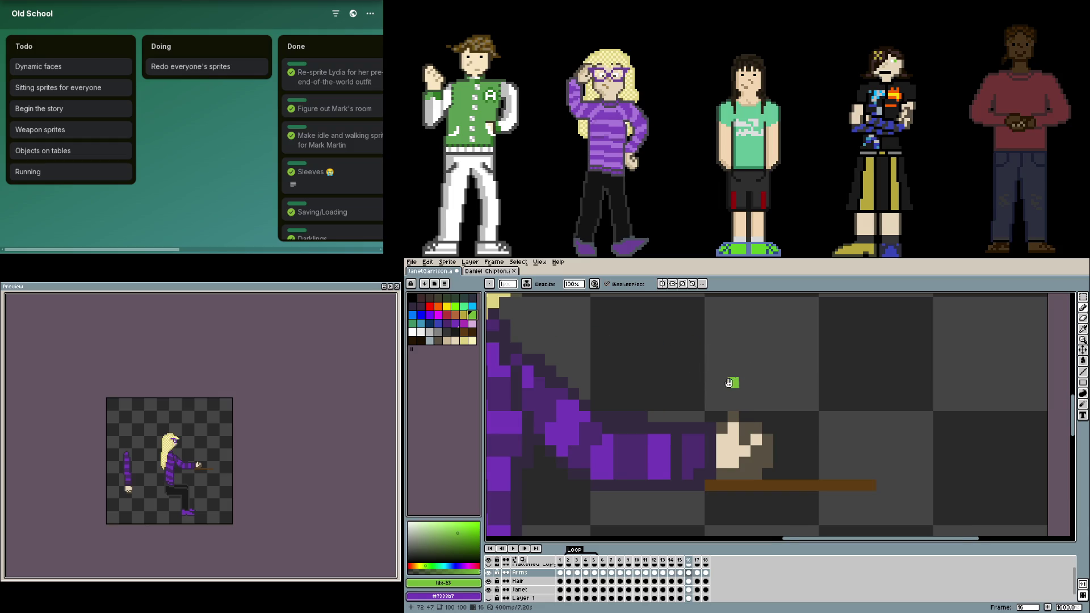
left_click_drag(729, 382, 752, 411)
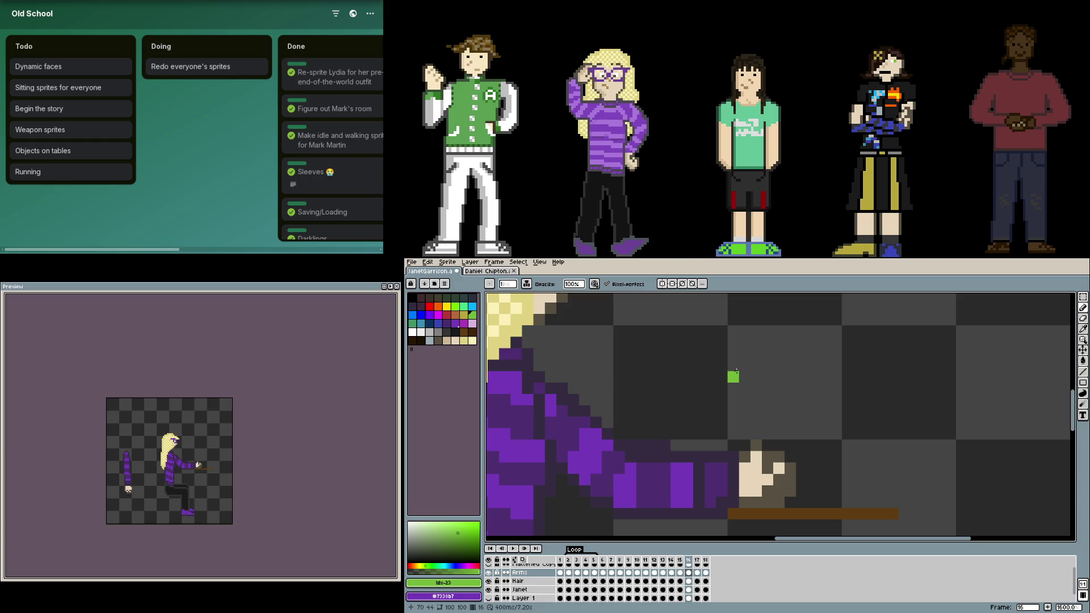
mouse_move(696, 377)
left_mouse_down()
mouse_move(782, 365)
mouse_move(827, 402)
left_mouse_up()
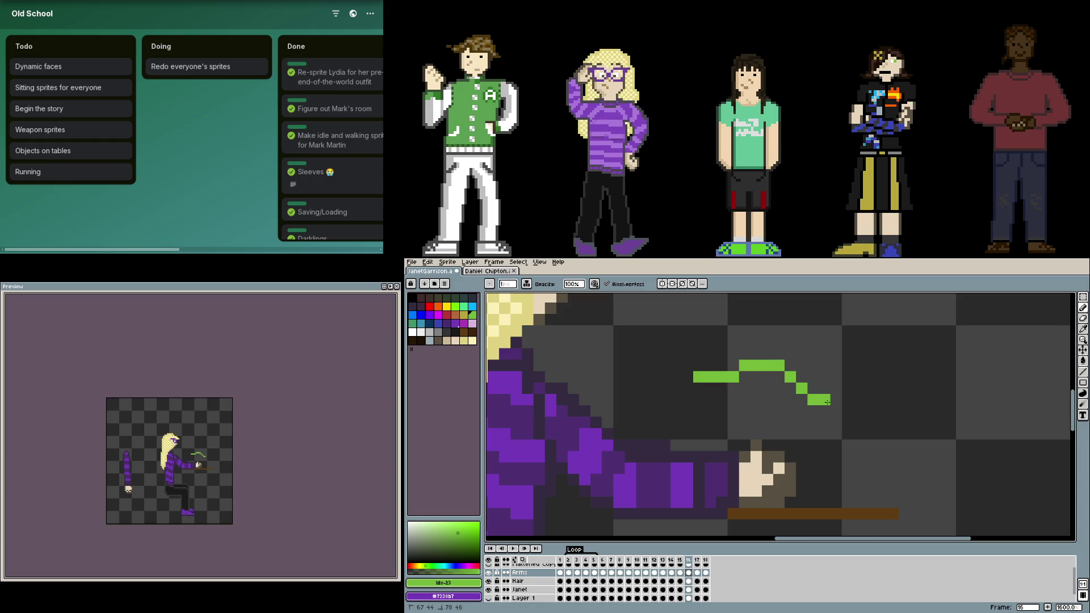
left_click(825, 407)
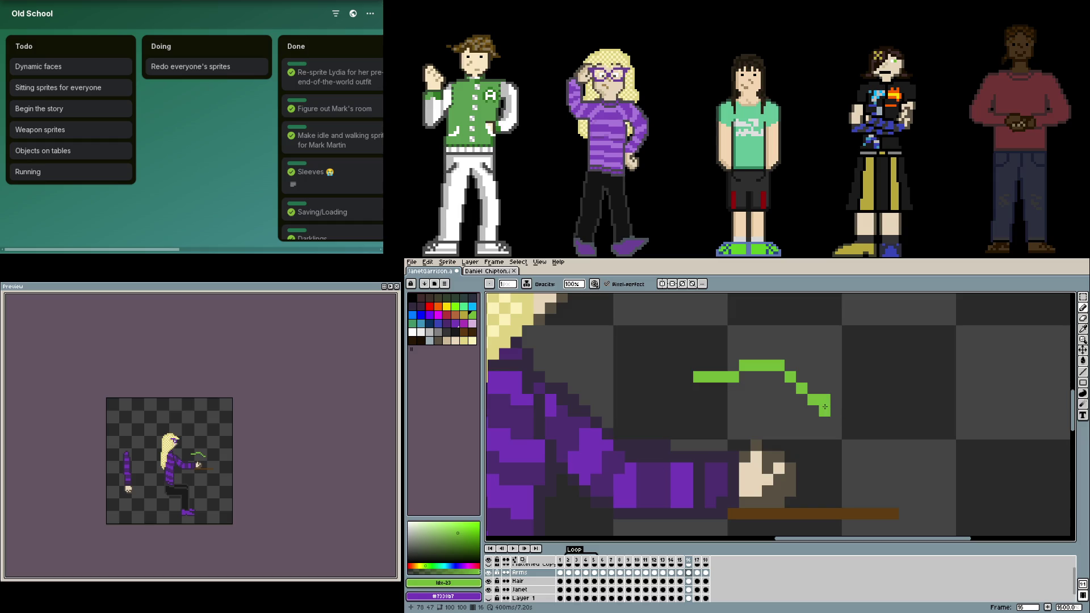